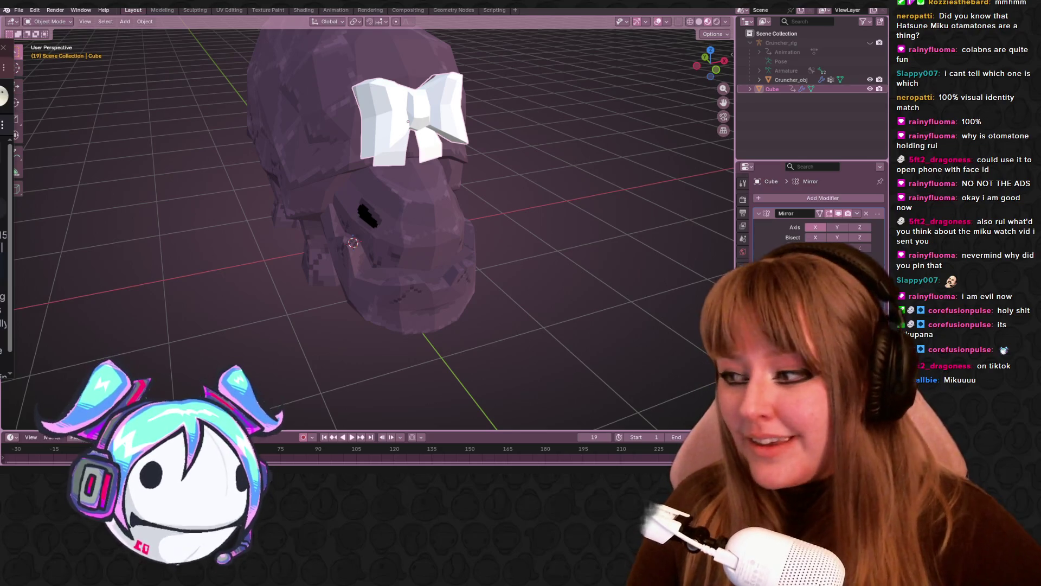
# Step: Orbit the view to face the bow on the character's head and enter Edit Mode on the Cube mesh
pyautogui.scroll(2, 591, 133)
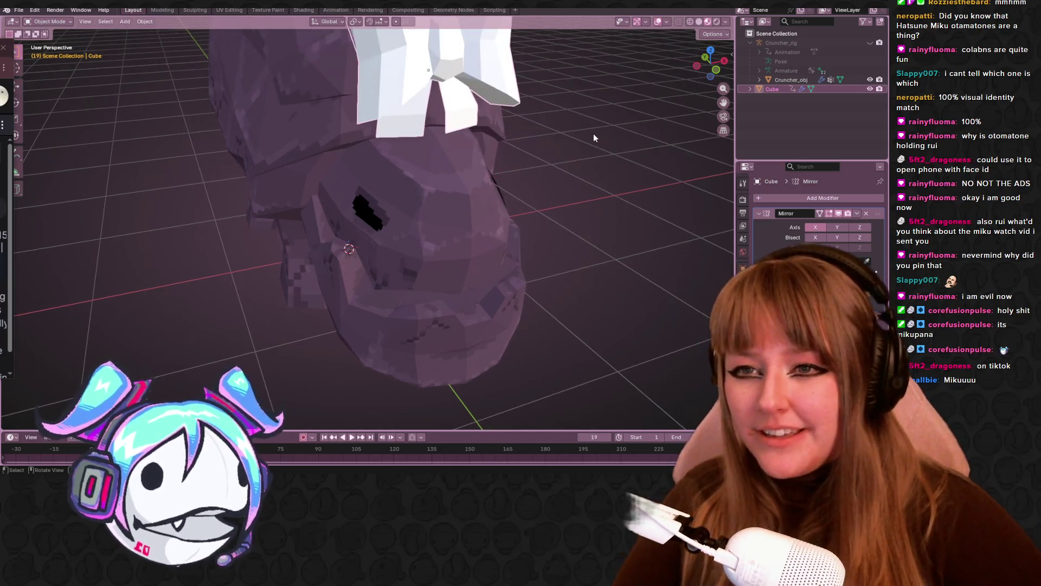
pyautogui.moveTo(589, 138)
pyautogui.mouseDown(button='middle')
pyautogui.moveTo(464, 123)
pyautogui.moveTo(507, 105)
pyautogui.moveTo(474, 146)
pyautogui.moveTo(504, 208)
pyautogui.moveTo(604, 226)
pyautogui.moveTo(380, 98)
pyautogui.mouseUp(button='middle')
pyautogui.press('Tab')
pyautogui.scroll(2, 475, 147)
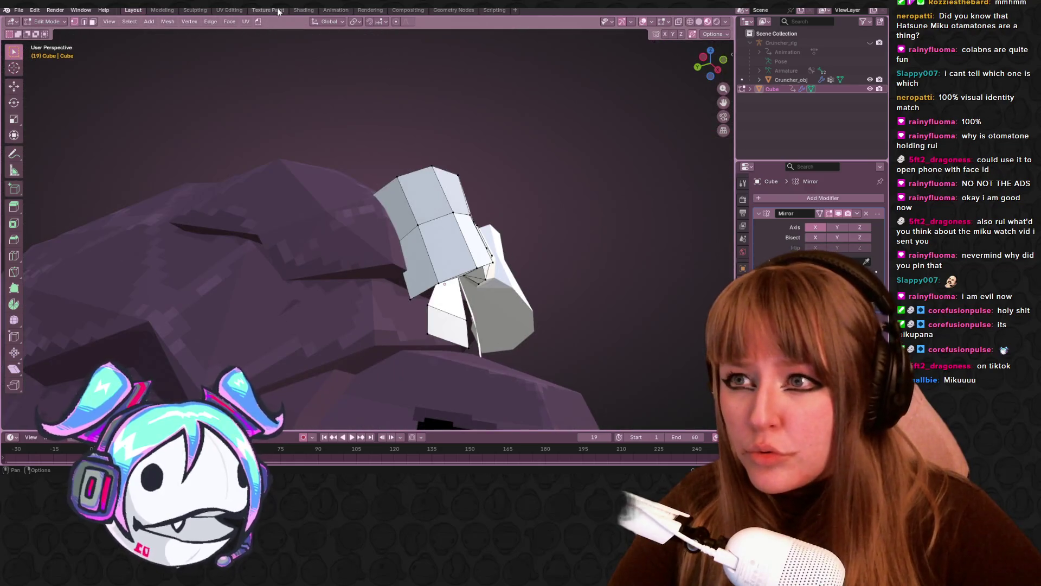
# Step: In Shading, give the bow a new material whose Base Color is a new 'Bow' image texture with Closest interpolation, then return to Layout
pyautogui.click(303, 11)
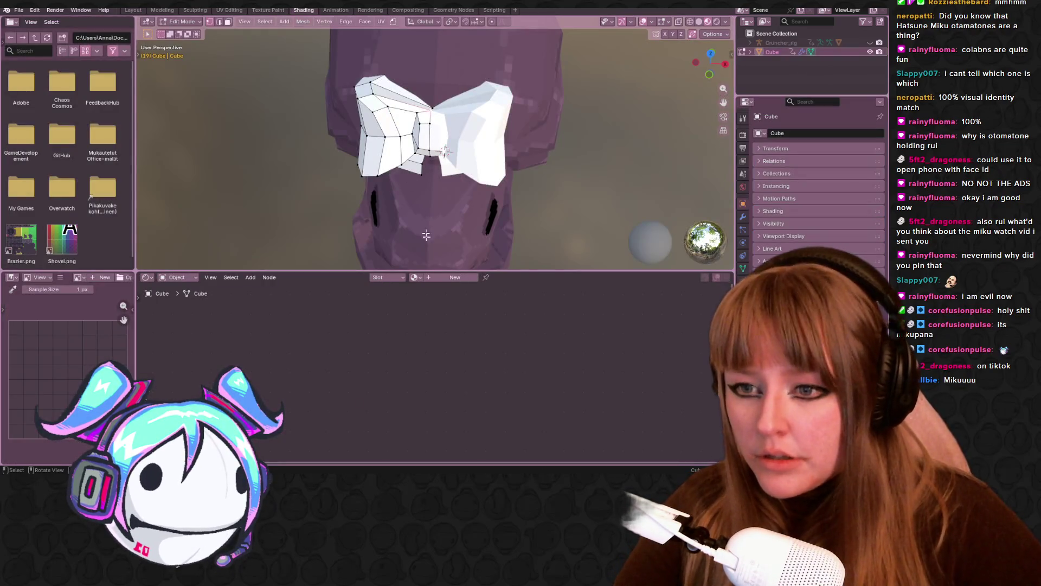
pyautogui.click(434, 279)
pyautogui.scroll(3, 376, 359)
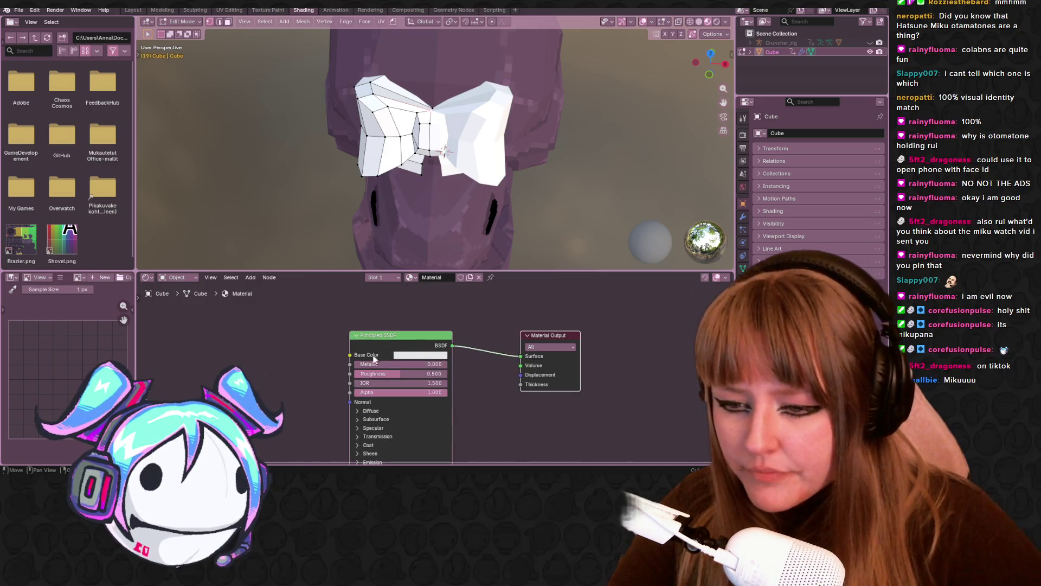
pyautogui.moveTo(350, 354); pyautogui.dragTo(337, 360)
pyautogui.click(148, 374)
pyautogui.write('Bow')
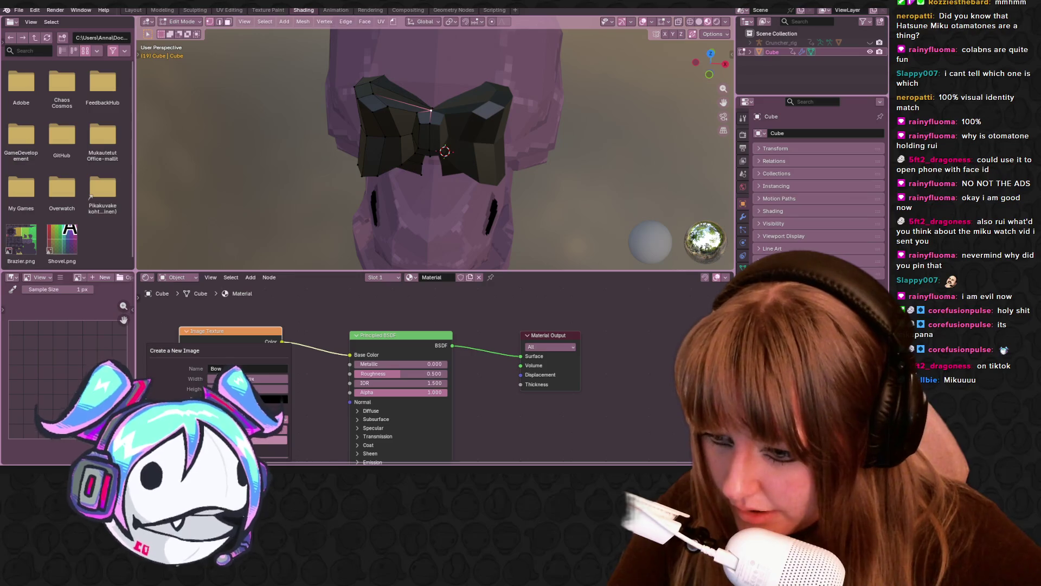
pyautogui.press('Return')
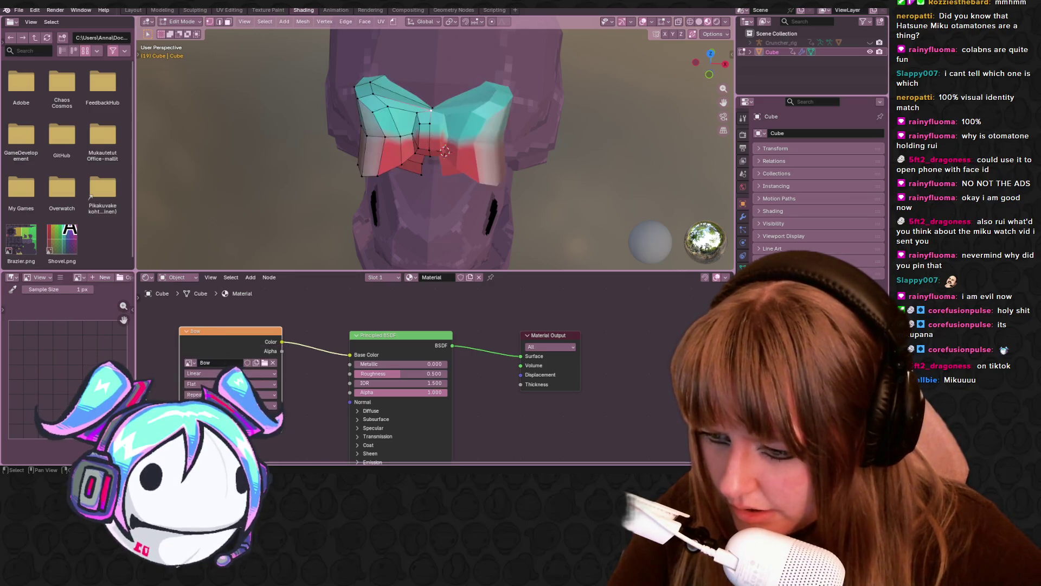
pyautogui.click(207, 404)
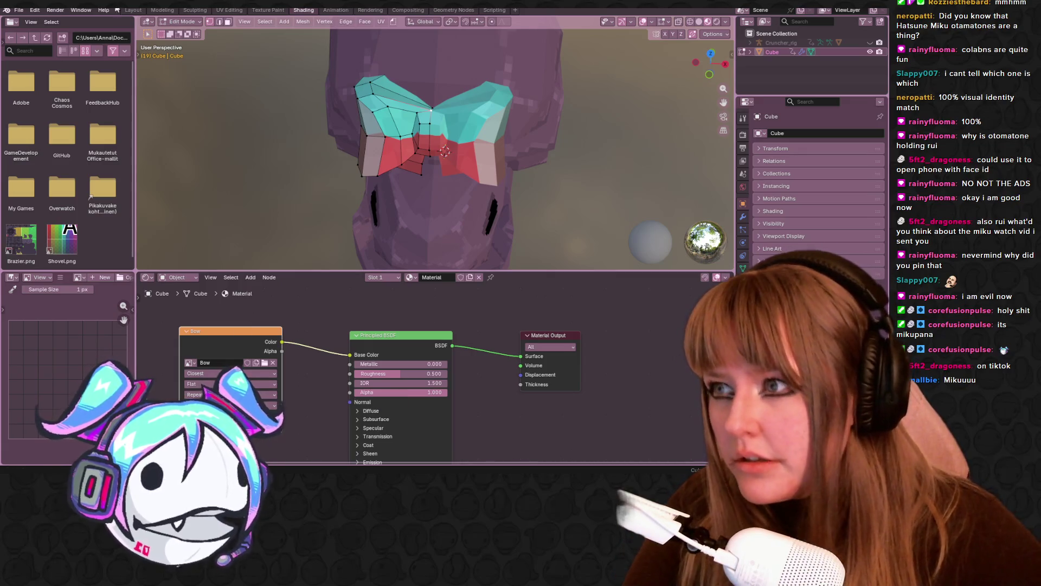
pyautogui.click(133, 10)
pyautogui.moveTo(476, 223)
pyautogui.mouseDown(button='middle')
pyautogui.moveTo(461, 239)
pyautogui.moveTo(446, 216)
pyautogui.moveTo(472, 233)
pyautogui.moveTo(537, 225)
pyautogui.moveTo(525, 283)
pyautogui.moveTo(543, 260)
pyautogui.mouseUp(button='middle')
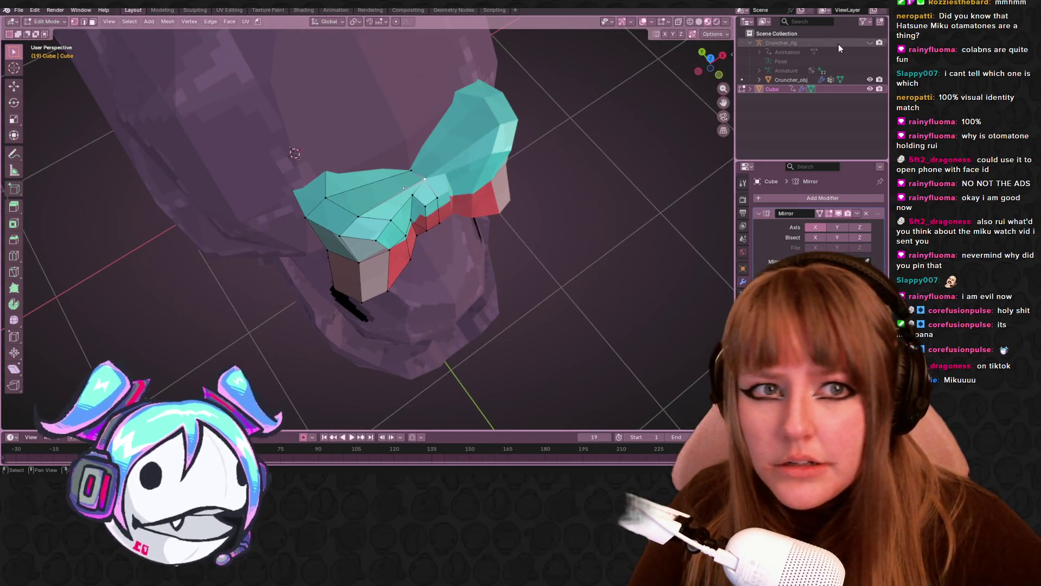
# Step: Hide the Cruncher character and UV-unwrap the bow mesh
pyautogui.click(870, 79)
pyautogui.moveTo(136, 253); pyautogui.dragTo(206, 217, button='middle')
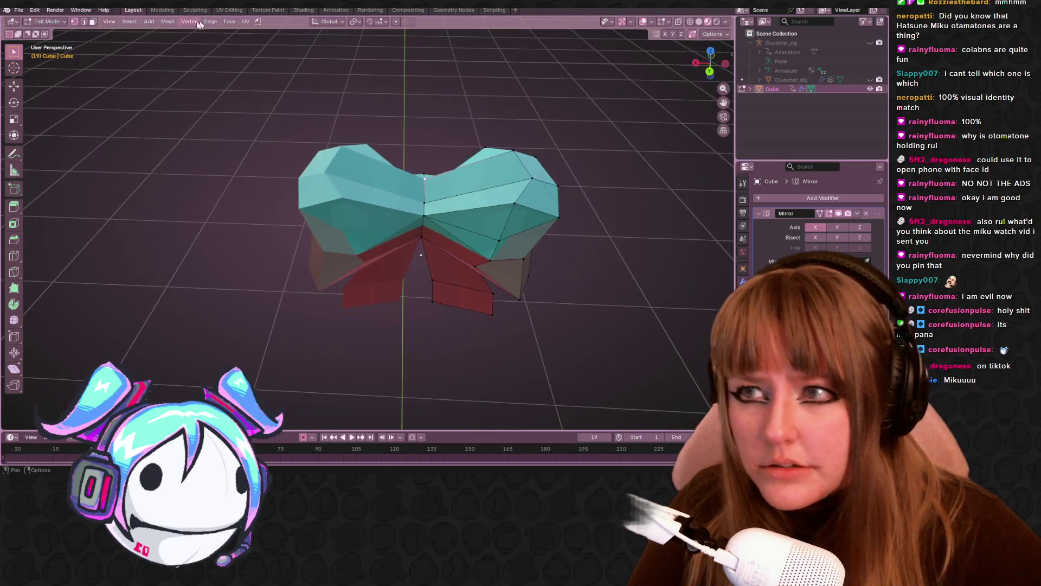
pyautogui.moveTo(499, 263)
pyautogui.mouseDown(button='middle')
pyautogui.moveTo(422, 199)
pyautogui.moveTo(385, 195)
pyautogui.moveTo(504, 185)
pyautogui.moveTo(421, 249)
pyautogui.moveTo(484, 236)
pyautogui.moveTo(632, 239)
pyautogui.moveTo(611, 302)
pyautogui.moveTo(621, 177)
pyautogui.moveTo(531, 164)
pyautogui.moveTo(486, 275)
pyautogui.moveTo(572, 202)
pyautogui.mouseUp(button='middle')
pyautogui.rightClick(619, 298)
pyautogui.press('u')
pyautogui.click(570, 201)
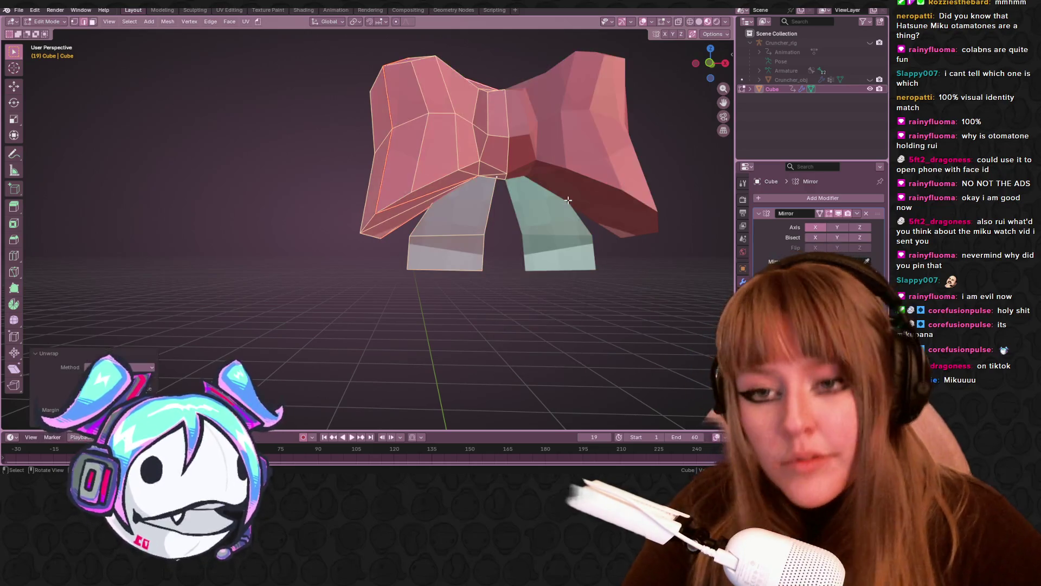
# Step: Clear the seam from a chosen edge on the bow and unwrap the faces again
pyautogui.moveTo(569, 158)
pyautogui.mouseDown(button='middle')
pyautogui.moveTo(561, 223)
pyautogui.moveTo(435, 244)
pyautogui.moveTo(407, 295)
pyautogui.moveTo(456, 256)
pyautogui.moveTo(423, 219)
pyautogui.moveTo(385, 223)
pyautogui.mouseUp(button='middle')
pyautogui.click(407, 295)
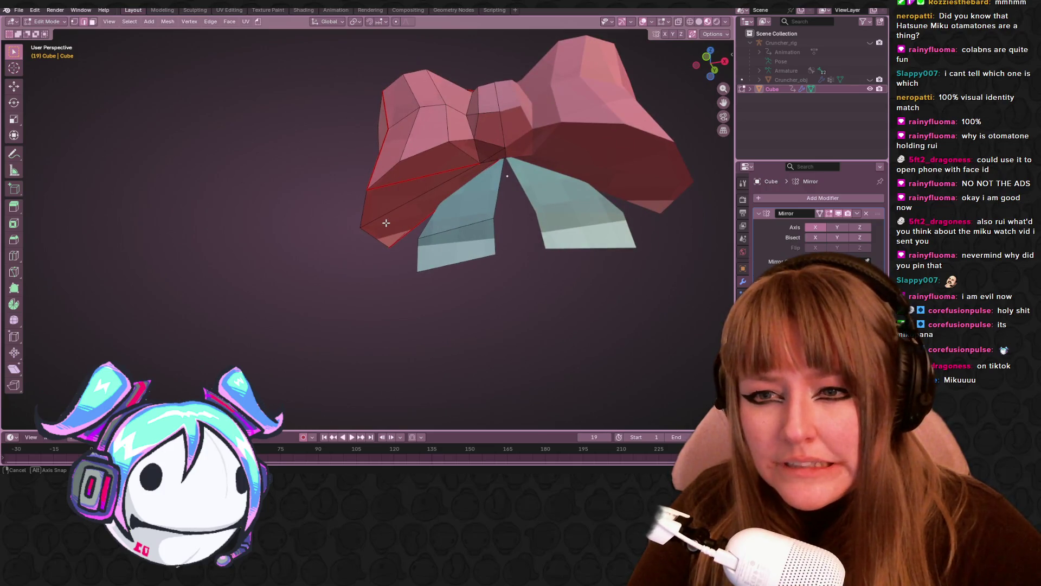
pyautogui.rightClick(428, 176)
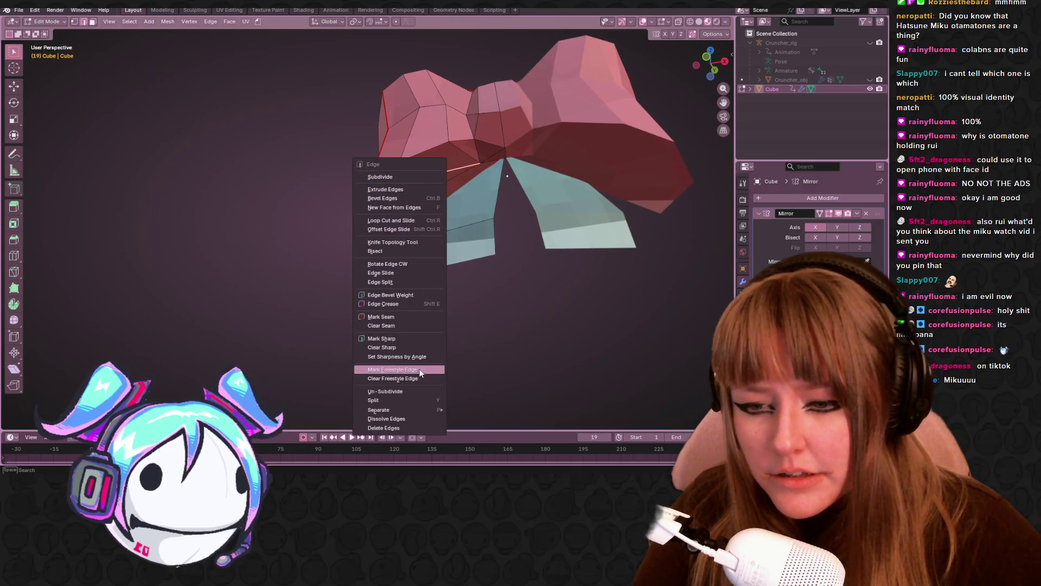
pyautogui.click(409, 326)
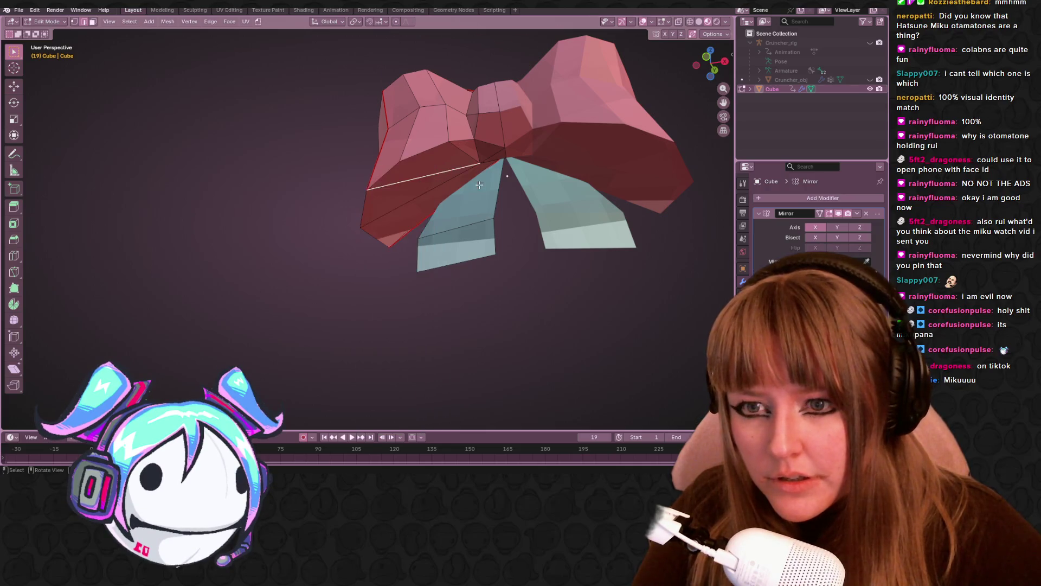
pyautogui.moveTo(409, 326); pyautogui.dragTo(513, 99, button='middle')
pyautogui.click(506, 111)
pyautogui.rightClick(387, 197)
pyautogui.moveTo(386, 197)
pyautogui.mouseDown(button='middle')
pyautogui.moveTo(542, 116)
pyautogui.moveTo(526, 391)
pyautogui.mouseUp(button='middle')
pyautogui.press('u')
pyautogui.click(542, 116)
# Step: Inspect the re-unwrapped bow from the front and below, then recalculate its face normals
pyautogui.scroll(3, 525, 391)
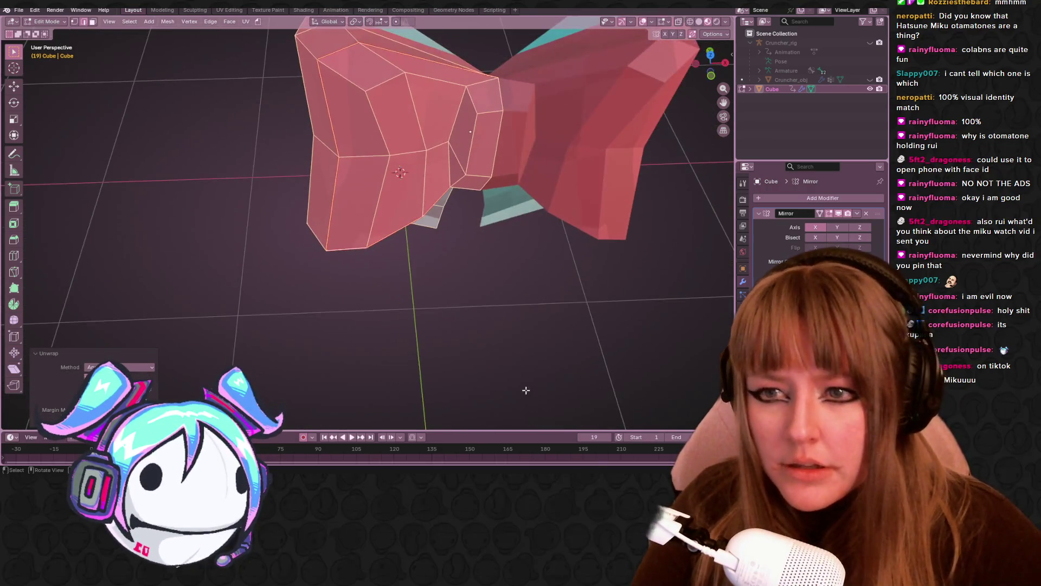
pyautogui.click(485, 304)
pyautogui.moveTo(484, 304); pyautogui.dragTo(513, 232, button='middle')
pyautogui.scroll(-3, 514, 233)
pyautogui.moveTo(375, 305)
pyautogui.mouseDown(button='middle')
pyautogui.moveTo(515, 351)
pyautogui.moveTo(507, 178)
pyautogui.moveTo(477, 162)
pyautogui.mouseUp(button='middle')
pyautogui.scroll(4, 478, 163)
pyautogui.scroll(-5, 444, 146)
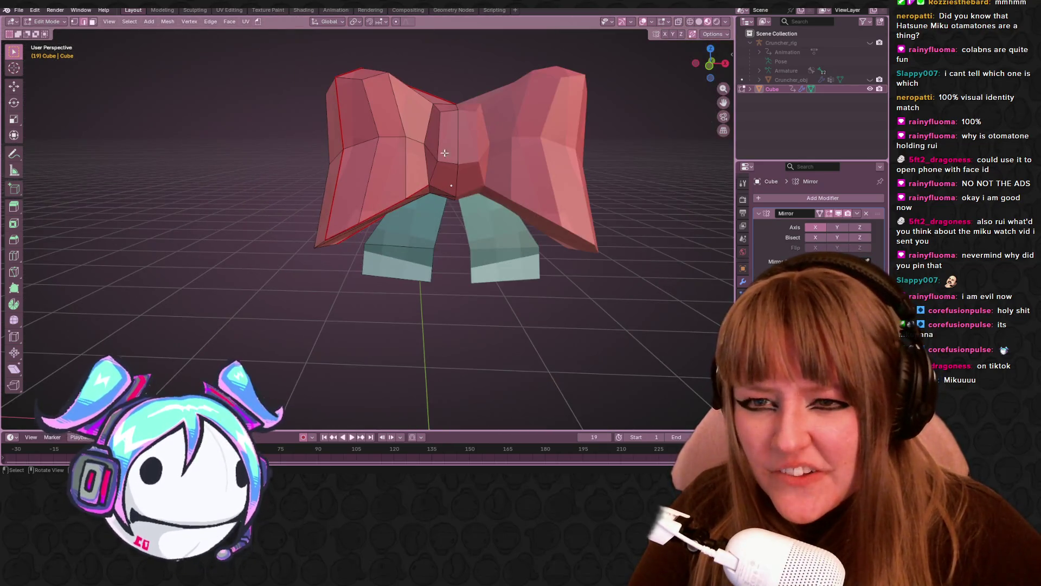
pyautogui.moveTo(442, 104)
pyautogui.mouseDown(button='middle')
pyautogui.moveTo(444, 164)
pyautogui.moveTo(521, 198)
pyautogui.moveTo(665, 153)
pyautogui.moveTo(375, 215)
pyautogui.moveTo(422, 114)
pyautogui.moveTo(658, 63)
pyautogui.mouseUp(button='middle')
pyautogui.hotkey('alt', 'n')
pyautogui.click(515, 192)
# Step: Inspect the bow's underside in Solid shading with X-ray toggled on and off
pyautogui.moveTo(613, 117); pyautogui.dragTo(157, 18, button='middle')
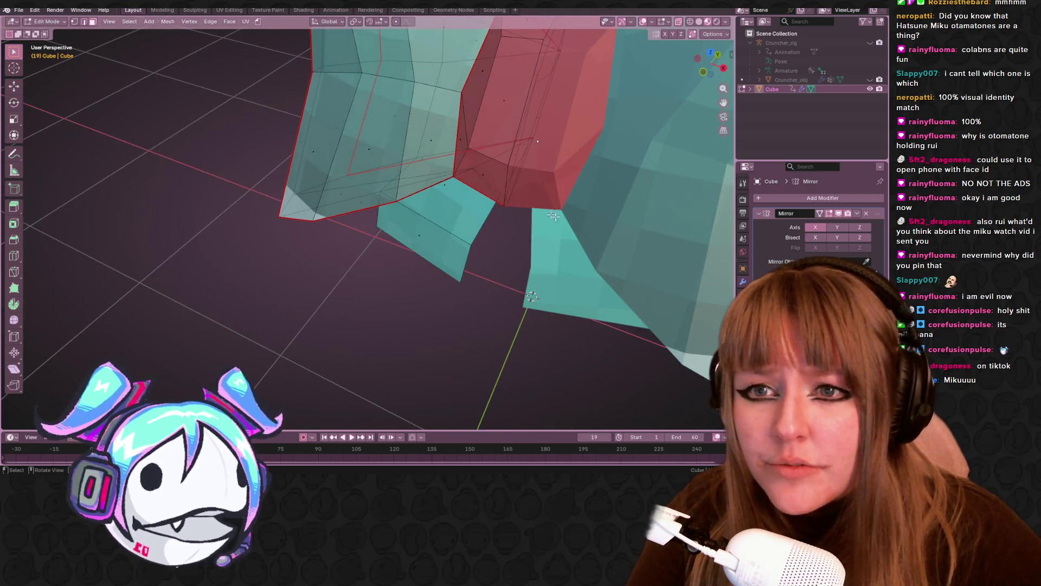
pyautogui.moveTo(507, 196); pyautogui.dragTo(574, 195, button='middle')
pyautogui.scroll(10, 539, 177)
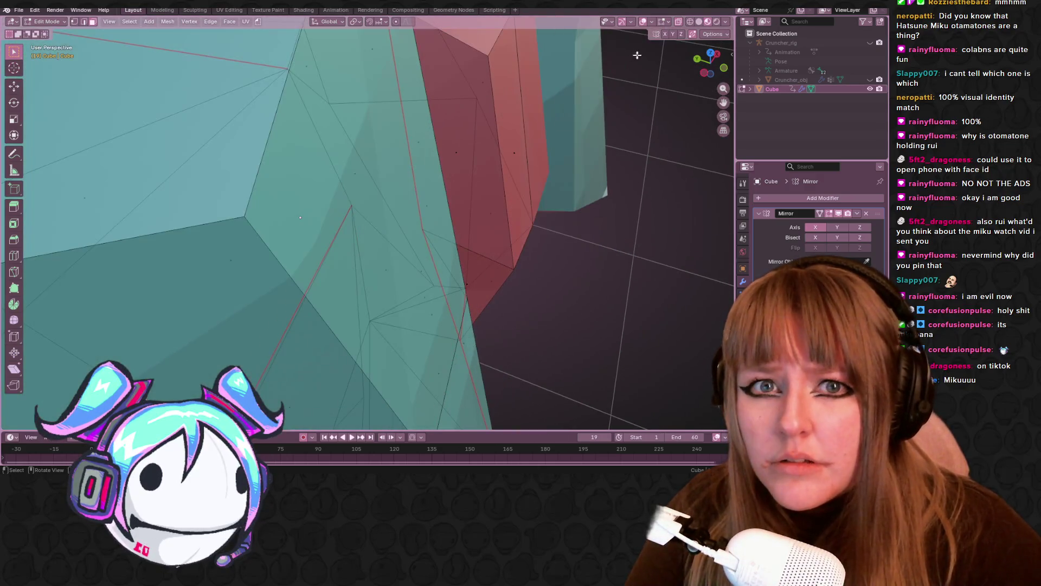
pyautogui.click(699, 22)
pyautogui.click(679, 22)
pyautogui.scroll(-5, 537, 137)
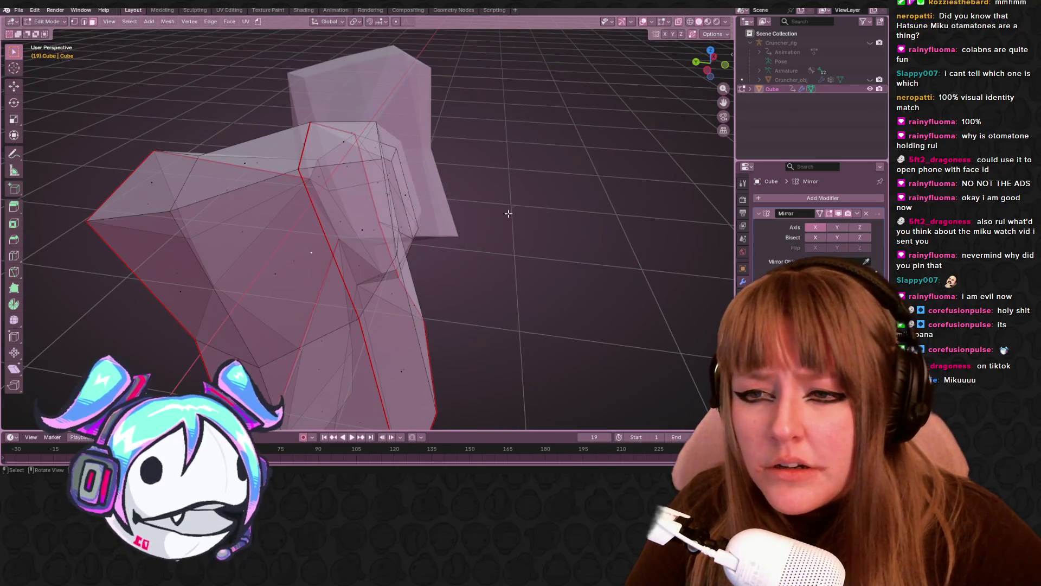
pyautogui.moveTo(508, 214); pyautogui.dragTo(525, 186, button='middle')
pyautogui.scroll(5, 438, 210)
pyautogui.moveTo(437, 210); pyautogui.dragTo(479, 119, button='middle')
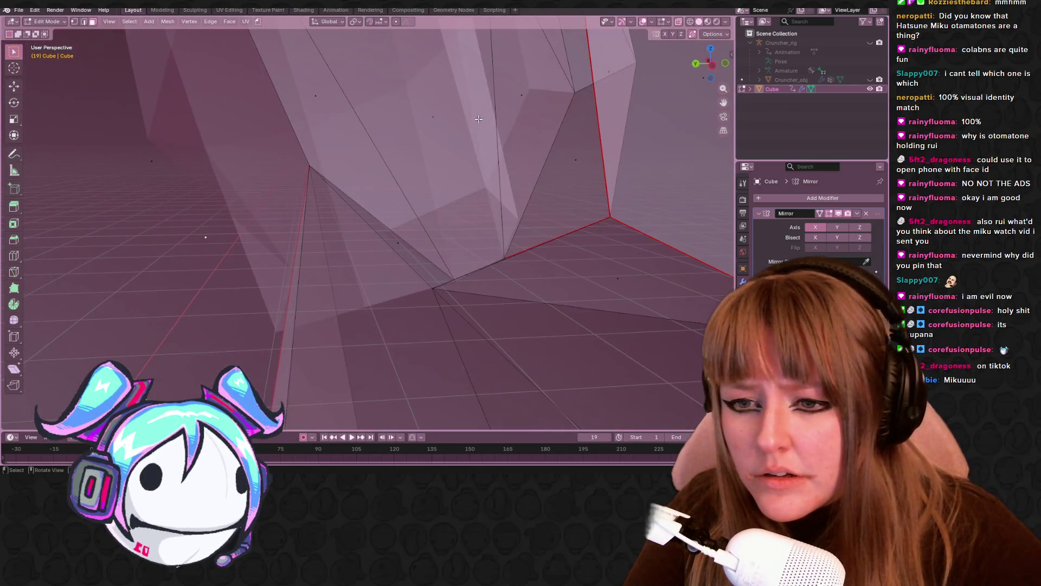
pyautogui.click(679, 22)
pyautogui.moveTo(584, 103)
pyautogui.mouseDown(button='middle')
pyautogui.moveTo(559, 183)
pyautogui.moveTo(436, 382)
pyautogui.moveTo(509, 403)
pyautogui.moveTo(488, 353)
pyautogui.moveTo(435, 321)
pyautogui.moveTo(428, 260)
pyautogui.moveTo(454, 197)
pyautogui.moveTo(454, 219)
pyautogui.moveTo(456, 184)
pyautogui.mouseUp(button='middle')
pyautogui.scroll(-10, 509, 403)
# Step: Switch the viewport to Material Preview shading and return to Edit Mode on the bow
pyautogui.press('Tab')
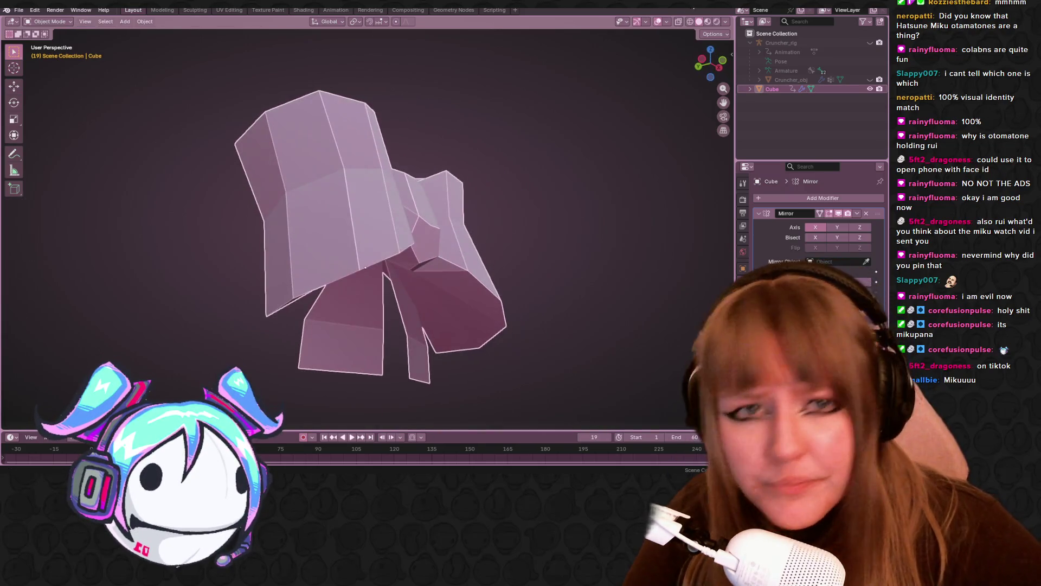
pyautogui.click(712, 23)
pyautogui.moveTo(464, 281)
pyautogui.mouseDown(button='middle')
pyautogui.moveTo(431, 233)
pyautogui.moveTo(401, 222)
pyautogui.mouseUp(button='middle')
pyautogui.press('Tab')
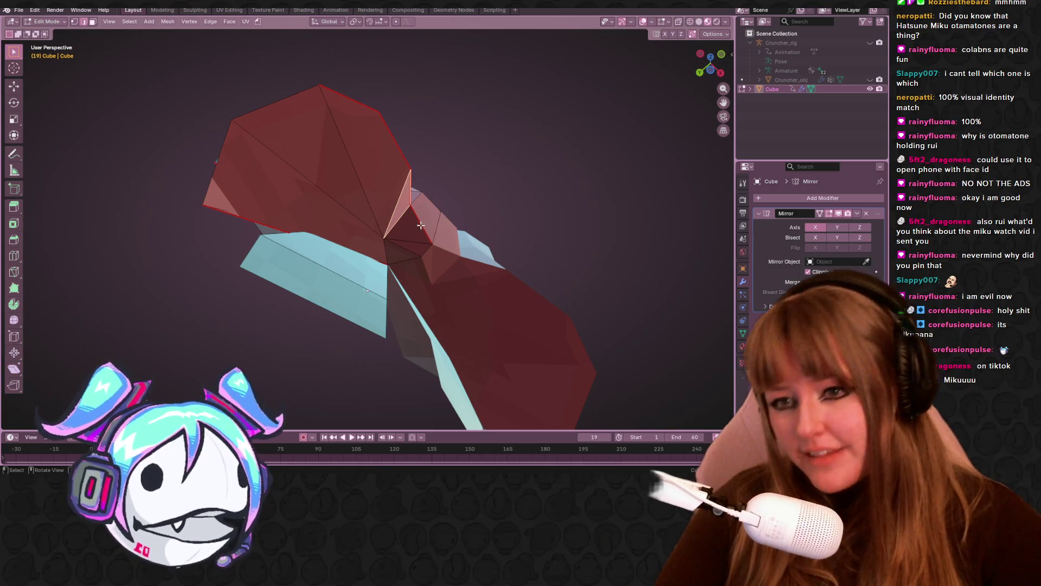
# Step: Select two short edges on the bow and check their edge options without applying any
pyautogui.click(389, 253)
pyautogui.keyDown('shift'); pyautogui.click(406, 219); pyautogui.keyUp('shift')
pyautogui.rightClick(399, 215)
pyautogui.moveTo(456, 170)
pyautogui.mouseDown(button='middle')
pyautogui.moveTo(516, 161)
pyautogui.moveTo(637, 217)
pyautogui.moveTo(579, 249)
pyautogui.moveTo(494, 226)
pyautogui.moveTo(441, 167)
pyautogui.moveTo(671, 10)
pyautogui.moveTo(488, 217)
pyautogui.mouseUp(button='middle')
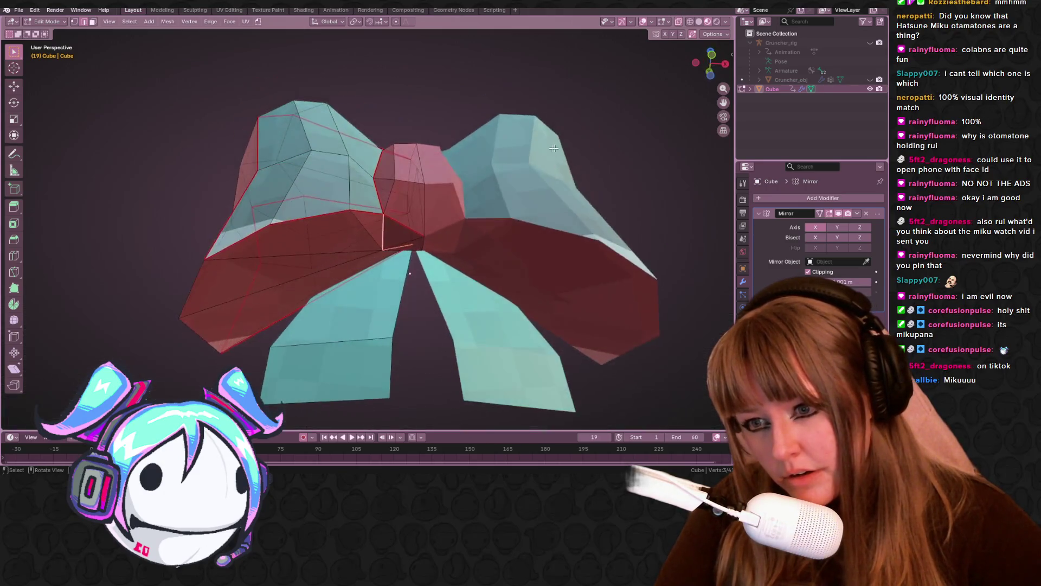
pyautogui.scroll(5, 325, 342)
pyautogui.scroll(-5, 328, 387)
pyautogui.moveTo(347, 374)
pyautogui.mouseDown(button='middle')
pyautogui.moveTo(384, 344)
pyautogui.moveTo(365, 356)
pyautogui.moveTo(380, 320)
pyautogui.moveTo(298, 298)
pyautogui.mouseUp(button='middle')
pyautogui.rightClick(362, 356)
pyautogui.press('Escape')
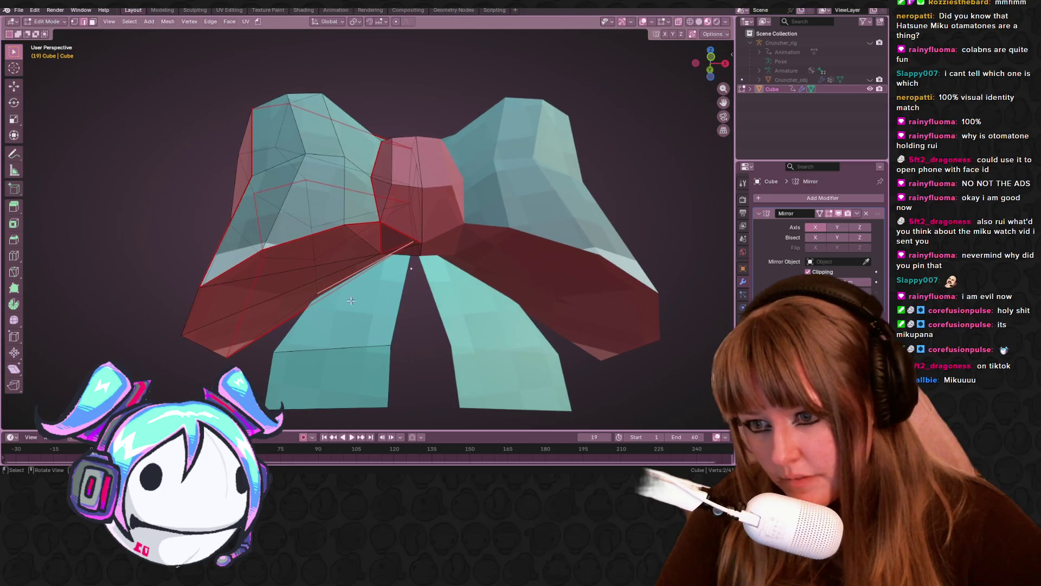
# Step: Select the entire bow mesh and unwrap its UVs
pyautogui.press('a')
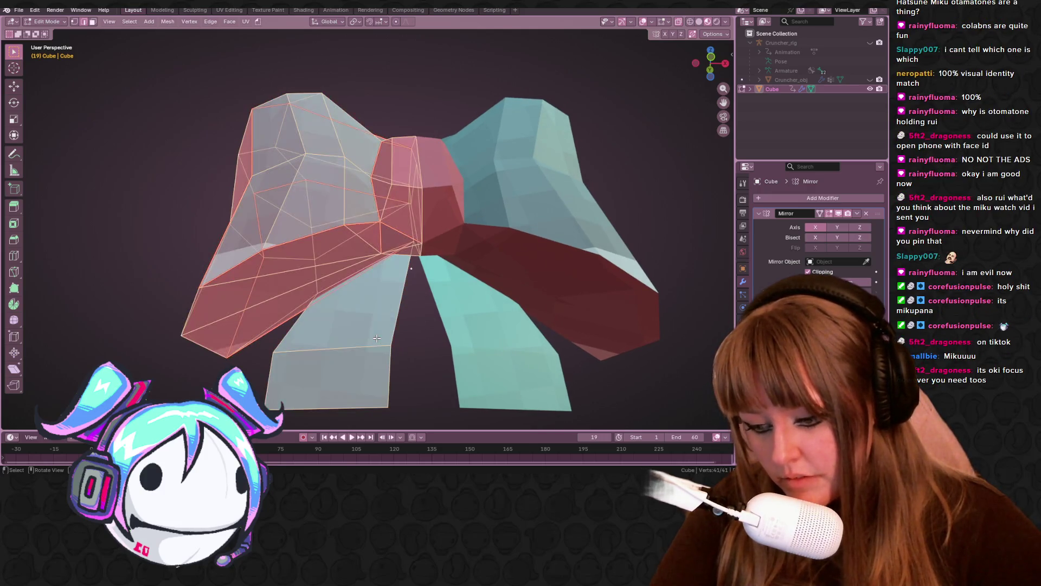
pyautogui.press('u')
pyautogui.click(376, 338)
pyautogui.moveTo(377, 338); pyautogui.dragTo(442, 293, button='middle')
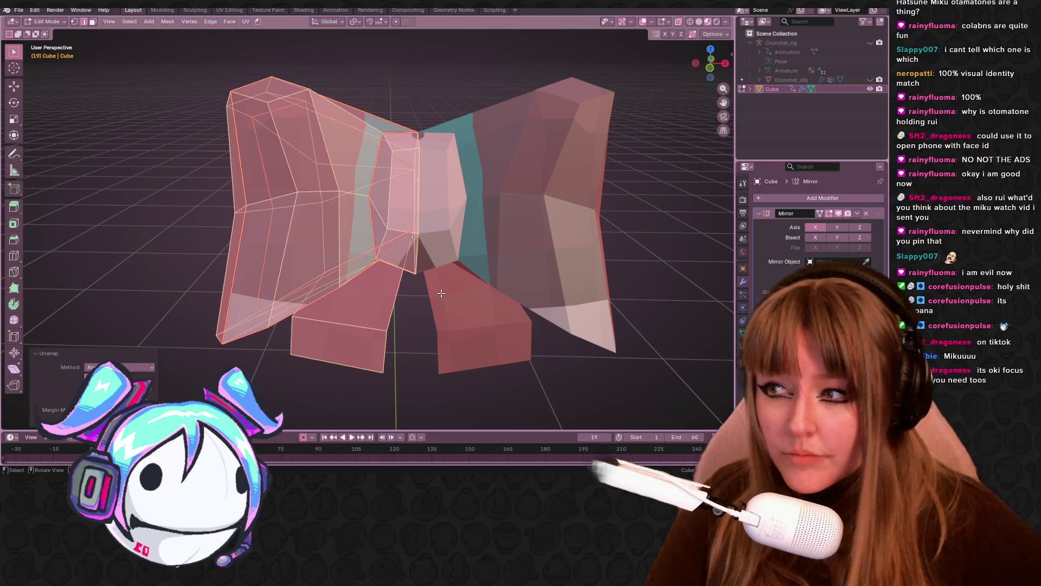
pyautogui.moveTo(497, 253)
pyautogui.mouseDown(button='middle')
pyautogui.moveTo(483, 197)
pyautogui.moveTo(444, 265)
pyautogui.moveTo(516, 230)
pyautogui.moveTo(526, 284)
pyautogui.moveTo(584, 280)
pyautogui.moveTo(623, 300)
pyautogui.moveTo(472, 205)
pyautogui.moveTo(398, 192)
pyautogui.moveTo(365, 158)
pyautogui.moveTo(333, 96)
pyautogui.mouseUp(button='middle')
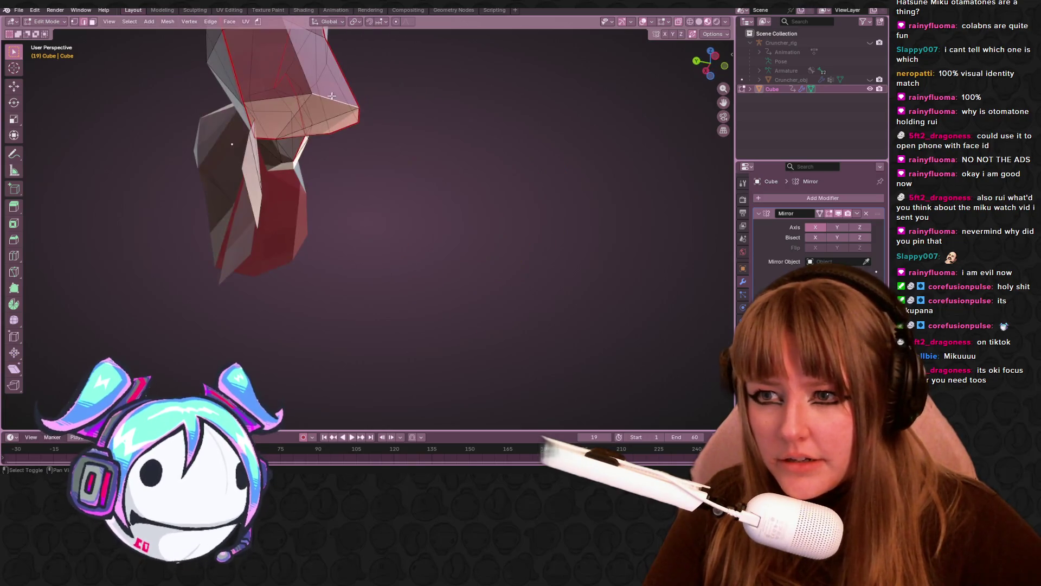
pyautogui.moveTo(415, 143); pyautogui.dragTo(438, 164, button='middle')
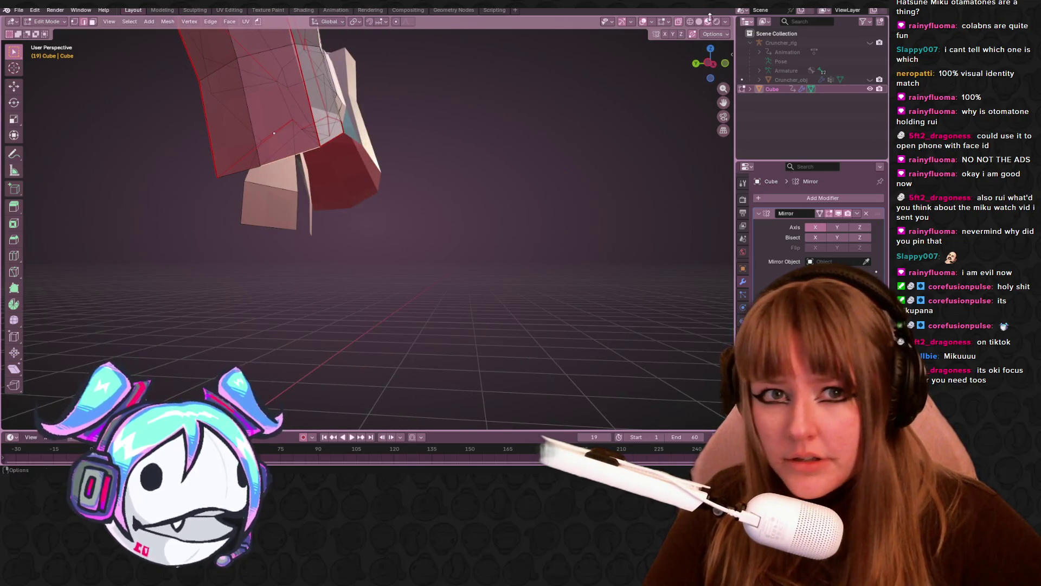
pyautogui.moveTo(595, 147); pyautogui.dragTo(284, 55, button='middle')
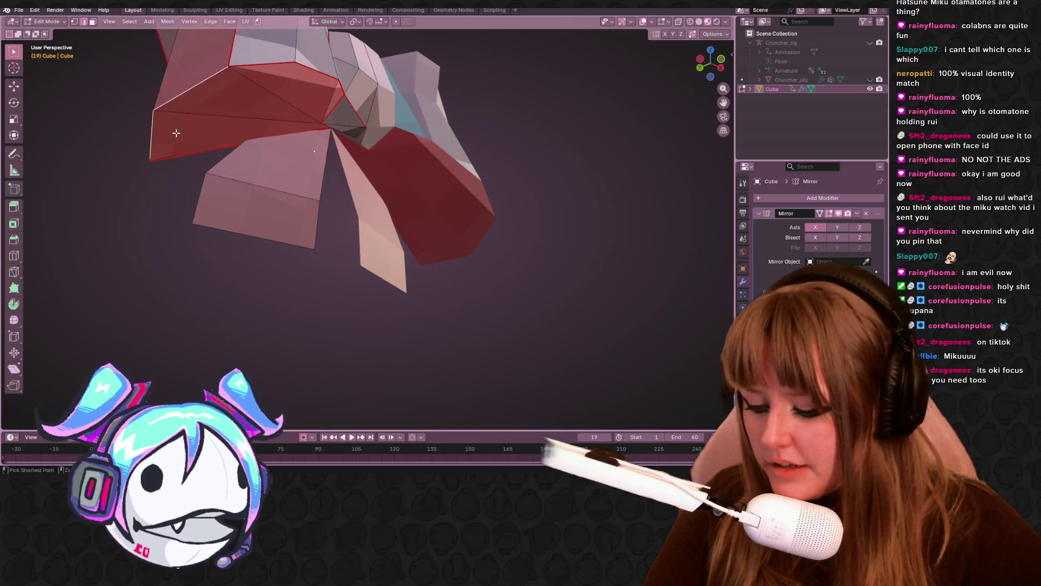
# Step: Add the upper-left box faces to the selection and unwrap them onto the texture
pyautogui.keyDown('ctrl'); pyautogui.click(223, 112); pyautogui.keyUp('ctrl')
pyautogui.scroll(-3, 282, 98)
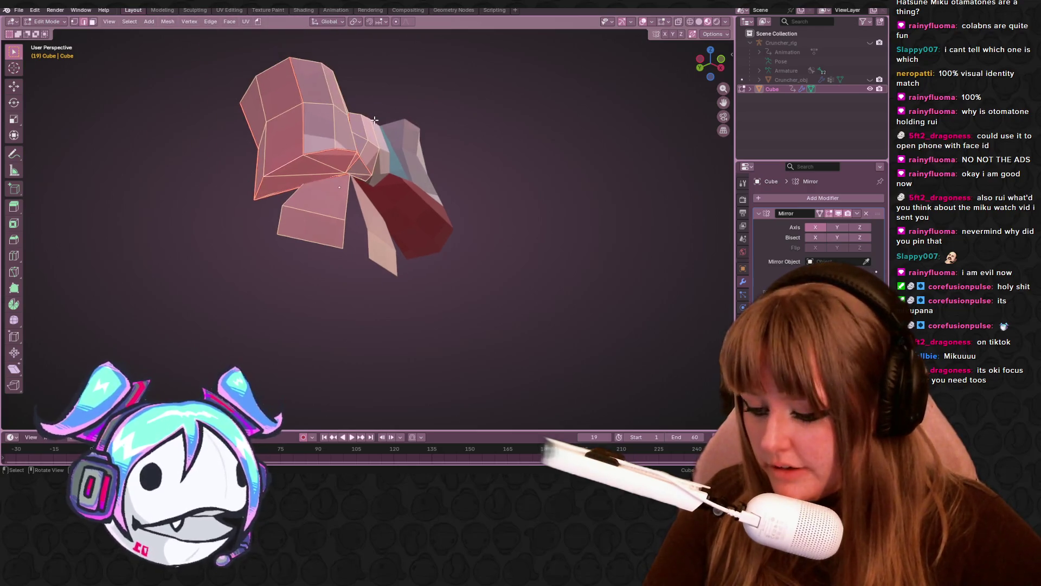
pyautogui.press('u')
pyautogui.click(430, 112)
pyautogui.moveTo(536, 115)
pyautogui.mouseDown(button='middle')
pyautogui.moveTo(607, 179)
pyautogui.moveTo(702, 197)
pyautogui.moveTo(724, 182)
pyautogui.moveTo(635, 144)
pyautogui.moveTo(469, 200)
pyautogui.moveTo(486, 202)
pyautogui.moveTo(486, 226)
pyautogui.moveTo(506, 237)
pyautogui.moveTo(521, 220)
pyautogui.mouseUp(button='middle')
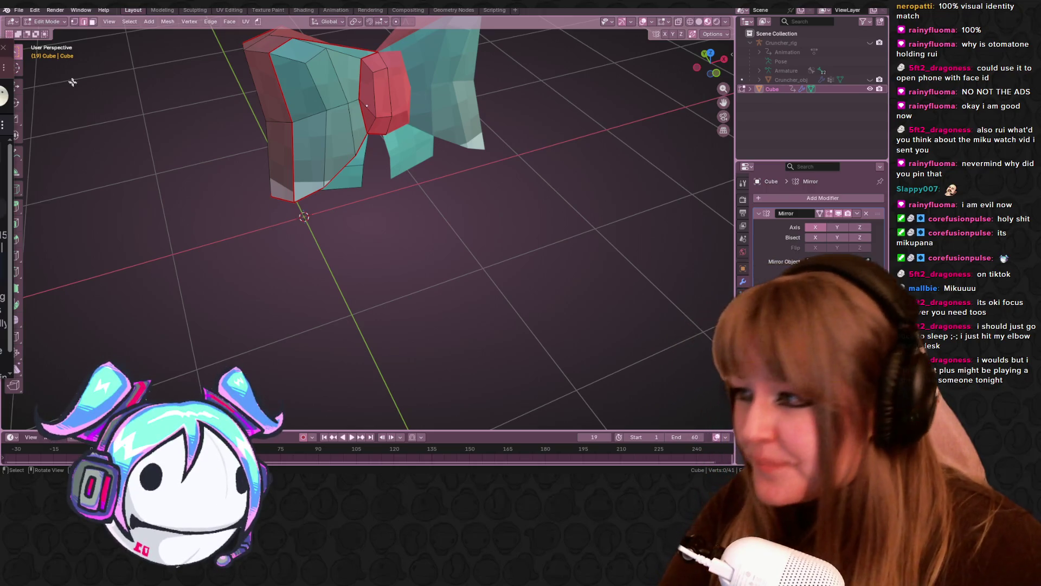
pyautogui.moveTo(480, 147)
pyautogui.mouseDown(button='middle')
pyautogui.moveTo(466, 125)
pyautogui.moveTo(504, 57)
pyautogui.moveTo(525, 135)
pyautogui.mouseUp(button='middle')
pyautogui.scroll(5, 488, 81)
pyautogui.scroll(-3, 505, 57)
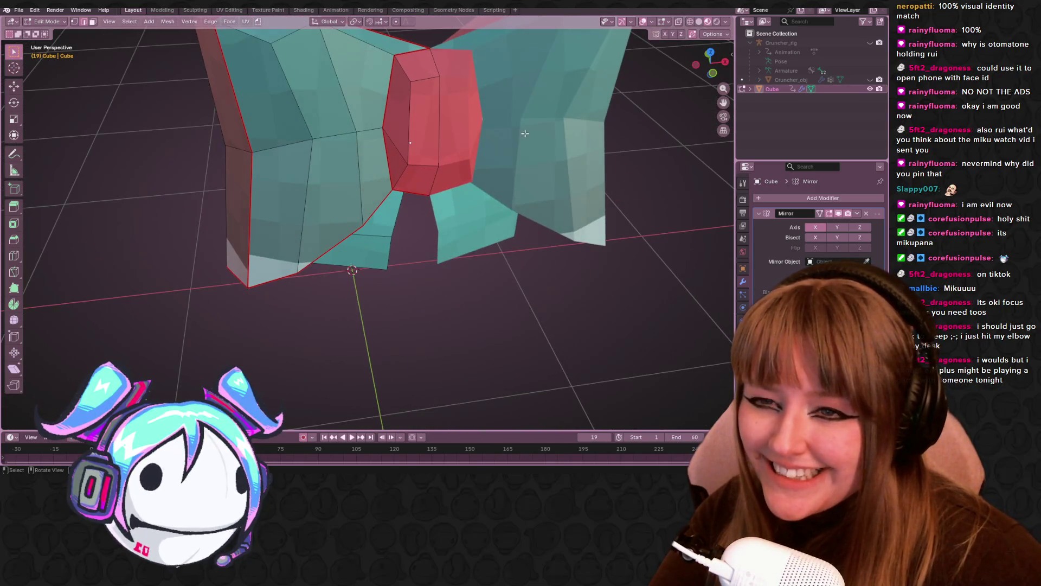
pyautogui.scroll(-4, 467, 149)
pyautogui.moveTo(478, 82)
pyautogui.mouseDown(button='middle')
pyautogui.moveTo(495, 43)
pyautogui.moveTo(435, 182)
pyautogui.moveTo(407, 155)
pyautogui.moveTo(425, 100)
pyautogui.mouseUp(button='middle')
pyautogui.scroll(-5, 406, 149)
pyautogui.scroll(5, 372, 163)
pyautogui.moveTo(373, 162)
pyautogui.mouseDown(button='middle')
pyautogui.moveTo(459, 208)
pyautogui.moveTo(348, 185)
pyautogui.mouseUp(button='middle')
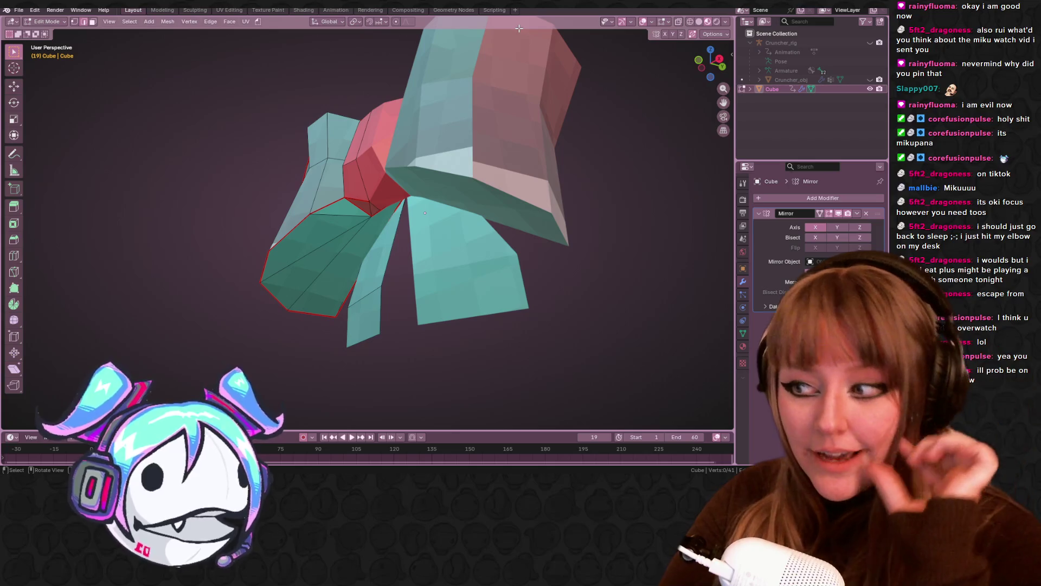
pyautogui.moveTo(445, 198); pyautogui.dragTo(383, 186, button='middle')
pyautogui.moveTo(476, 133)
pyautogui.mouseDown(button='middle')
pyautogui.moveTo(541, 174)
pyautogui.moveTo(534, 228)
pyautogui.moveTo(488, 206)
pyautogui.mouseUp(button='middle')
pyautogui.scroll(5, 539, 209)
pyautogui.scroll(2, 413, 162)
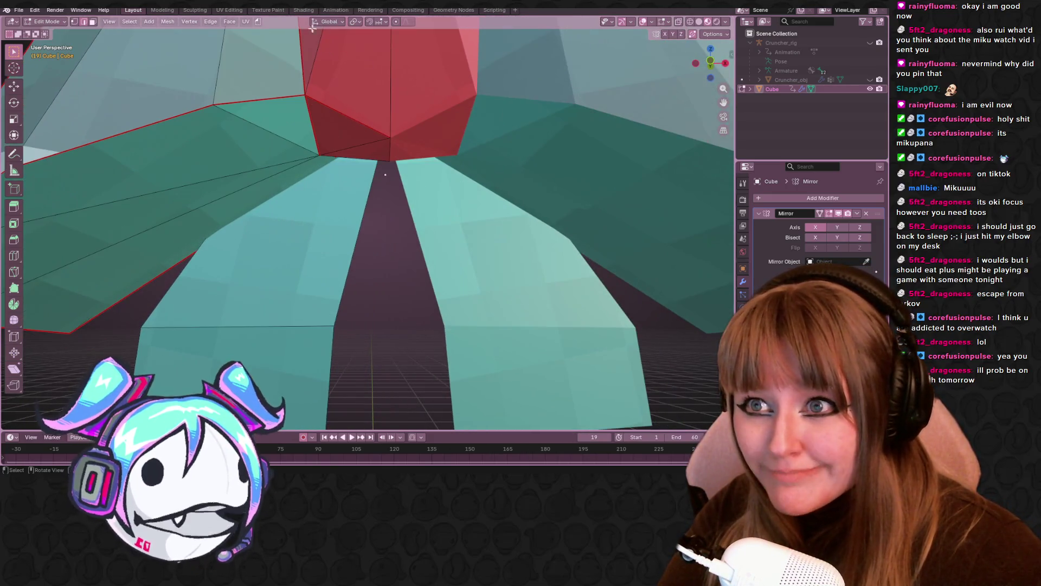
pyautogui.click(78, 11)
pyautogui.scroll(-5, 326, 136)
pyautogui.moveTo(379, 152); pyautogui.dragTo(360, 142, button='middle')
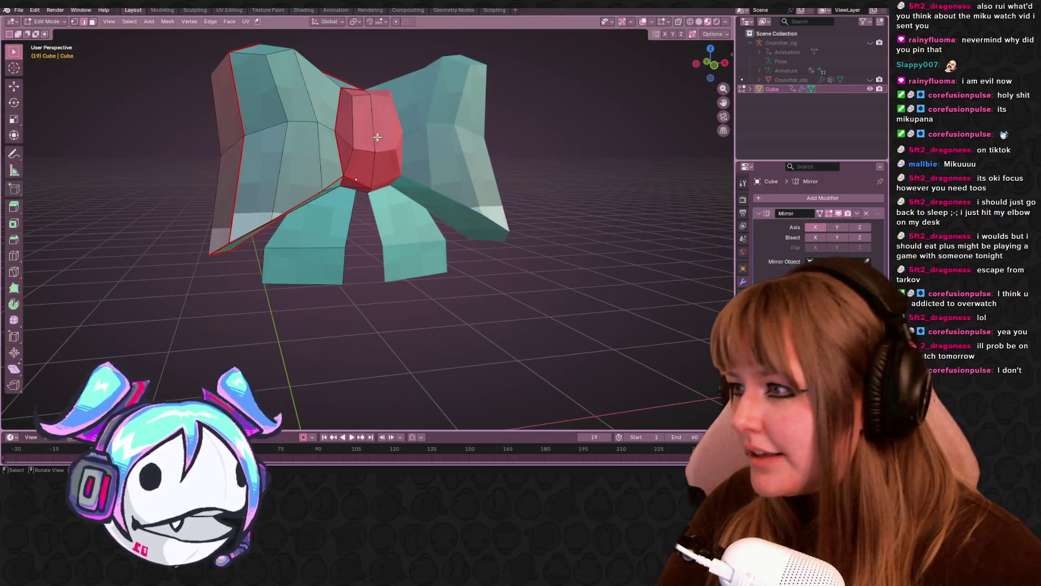
pyautogui.moveTo(217, 108)
pyautogui.mouseDown(button='middle')
pyautogui.moveTo(298, 92)
pyautogui.moveTo(380, 96)
pyautogui.mouseUp(button='middle')
pyautogui.scroll(-3, 380, 96)
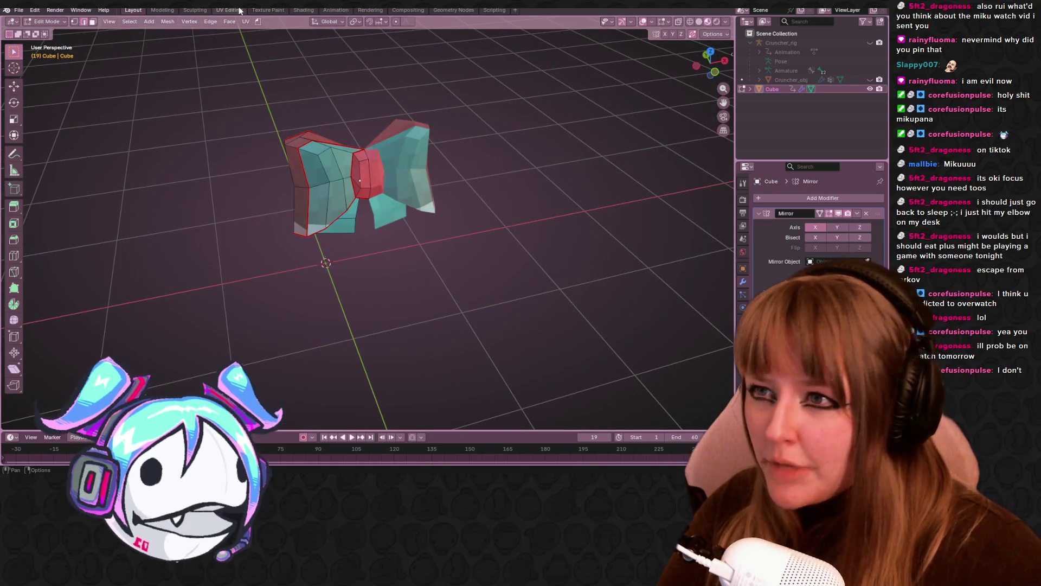
# Step: Switch between the UV Editing and Texture Paint layouts, settling on UV Editing
pyautogui.click(239, 10)
pyautogui.click(267, 10)
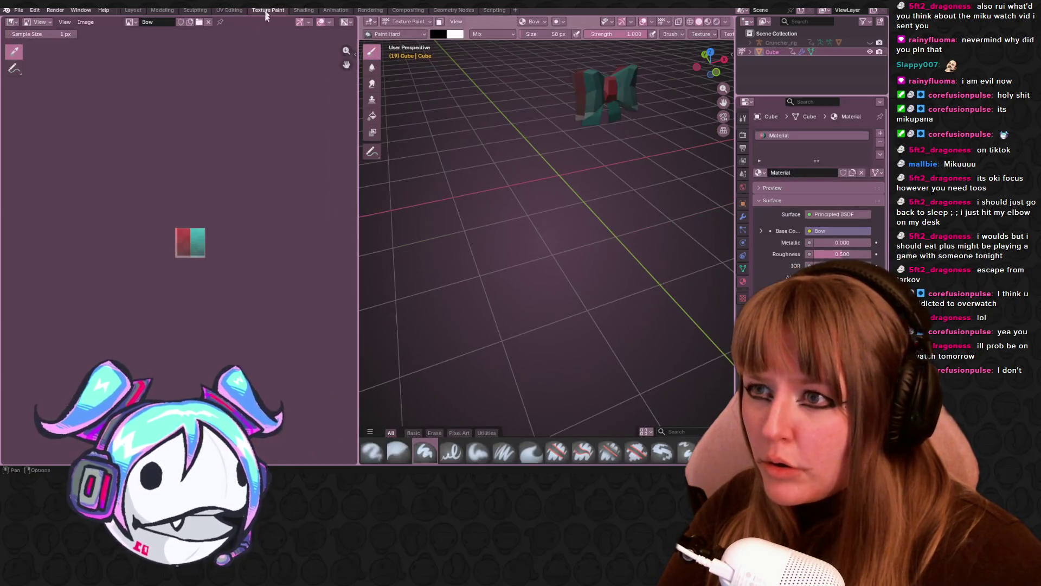
pyautogui.scroll(3, 210, 245)
pyautogui.click(47, 21)
pyautogui.moveTo(85, 21)
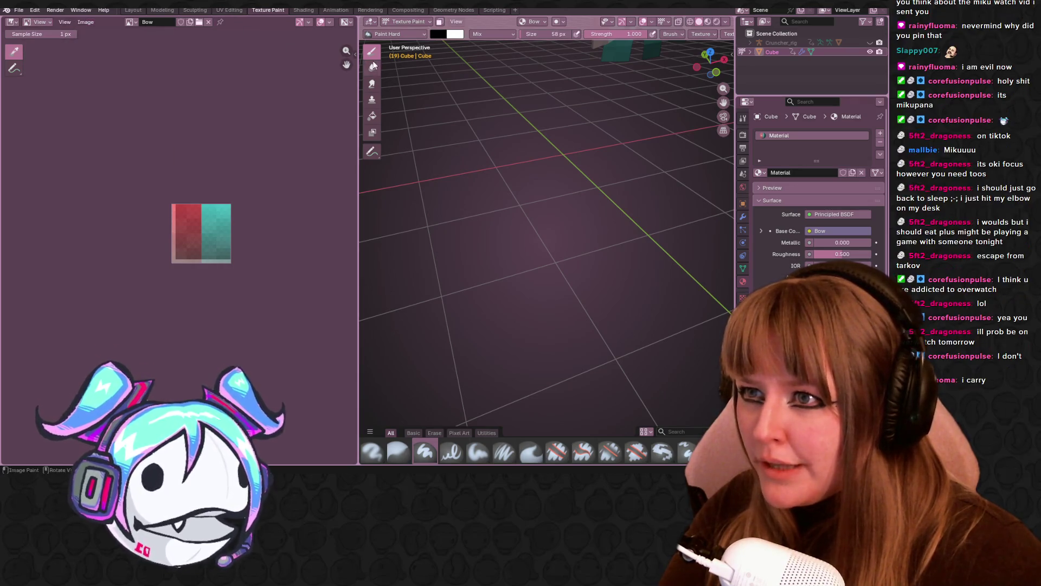
pyautogui.click(231, 11)
# Step: Bring the Bow texture into view and frame the bow mesh in a low front view
pyautogui.moveTo(340, 430)
pyautogui.mouseDown(button='middle')
pyautogui.moveTo(261, 374)
pyautogui.moveTo(217, 320)
pyautogui.mouseUp(button='middle')
pyautogui.moveTo(497, 114)
pyautogui.mouseDown(button='middle')
pyautogui.moveTo(595, 259)
pyautogui.moveTo(584, 179)
pyautogui.moveTo(472, 263)
pyautogui.moveTo(597, 230)
pyautogui.moveTo(494, 213)
pyautogui.mouseUp(button='middle')
pyautogui.press('KP_Decimal')
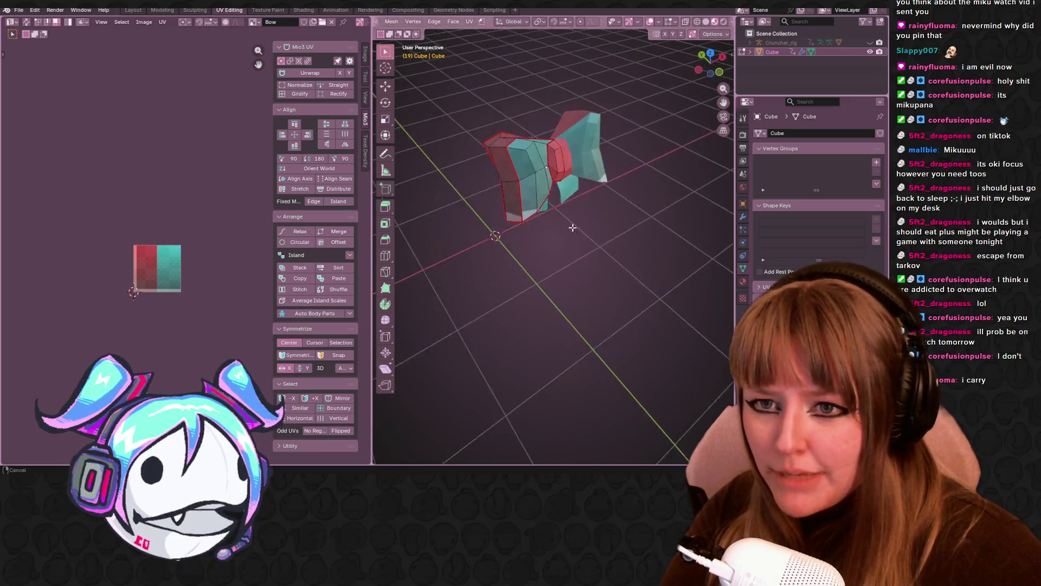
pyautogui.moveTo(608, 214)
pyautogui.mouseDown(button='middle')
pyautogui.moveTo(577, 225)
pyautogui.moveTo(607, 210)
pyautogui.moveTo(575, 165)
pyautogui.mouseUp(button='middle')
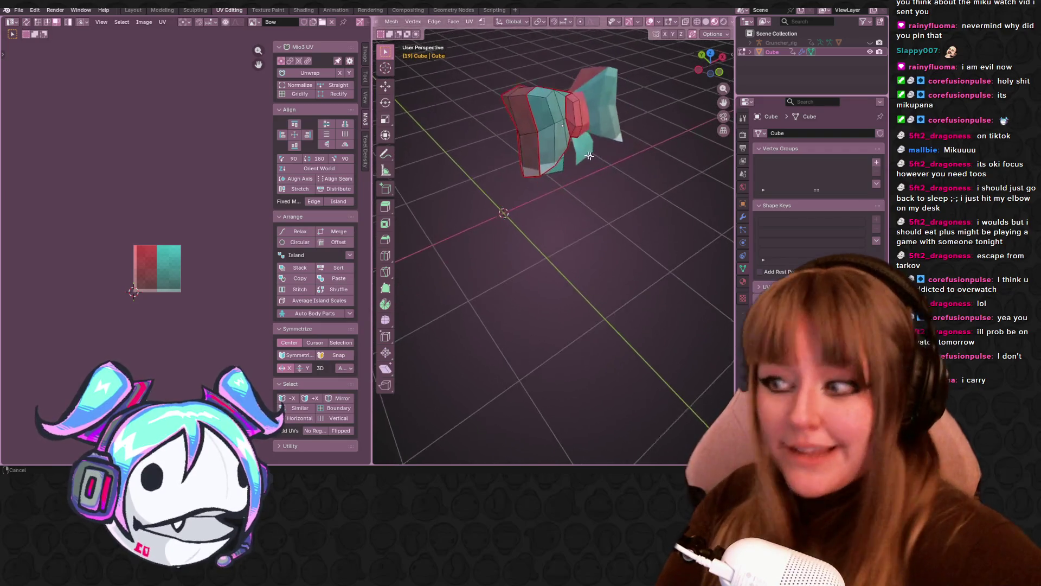
pyautogui.scroll(4, 574, 163)
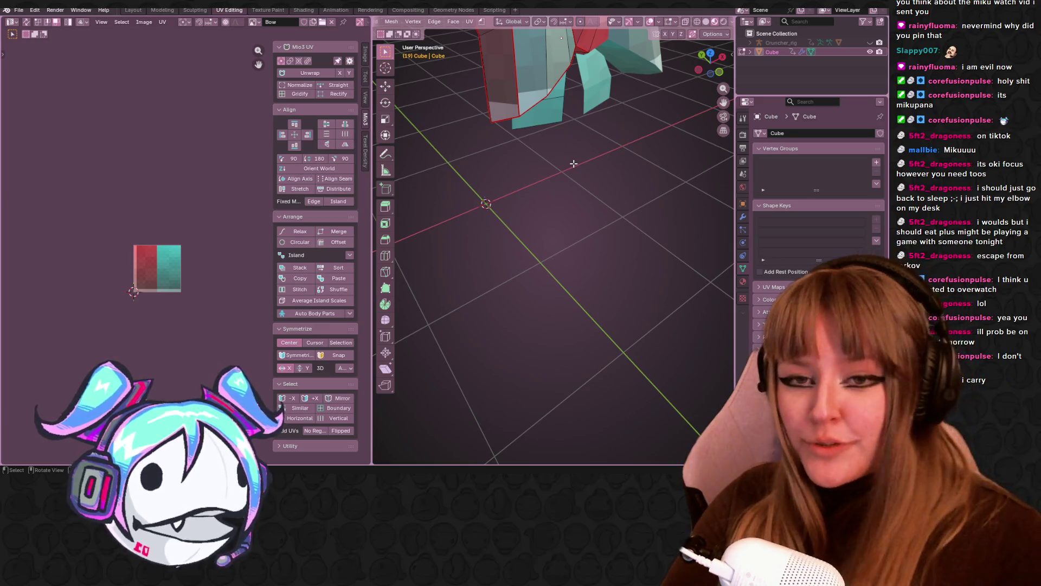
pyautogui.moveTo(622, 121)
pyautogui.mouseDown(button='middle')
pyautogui.moveTo(586, 125)
pyautogui.moveTo(587, 151)
pyautogui.moveTo(513, 170)
pyautogui.moveTo(560, 169)
pyautogui.moveTo(579, 185)
pyautogui.moveTo(570, 151)
pyautogui.mouseUp(button='middle')
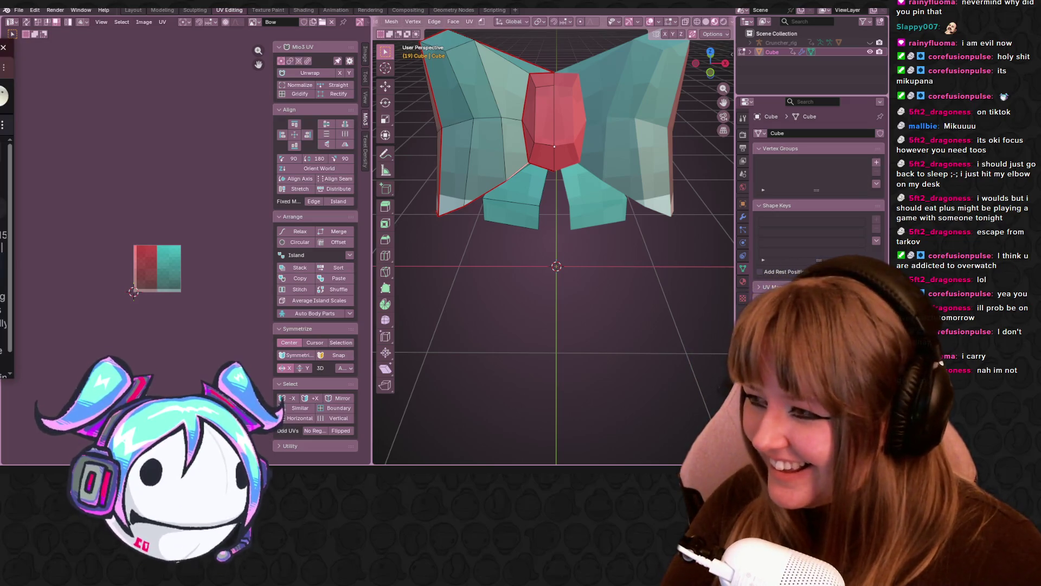
pyautogui.moveTo(504, 259)
pyautogui.mouseDown(button='middle')
pyautogui.moveTo(552, 154)
pyautogui.moveTo(568, 153)
pyautogui.mouseUp(button='middle')
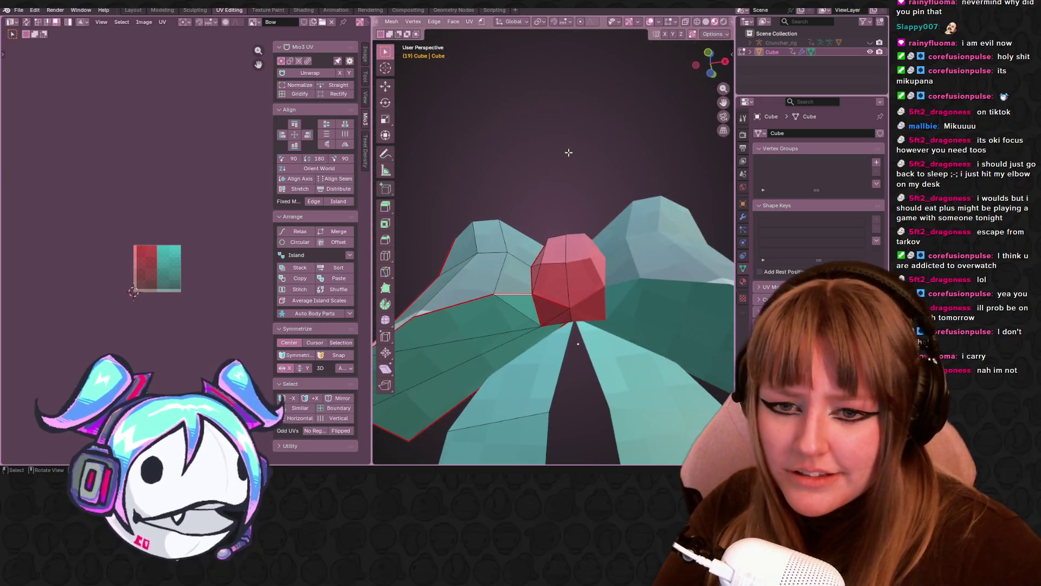
# Step: Select the bow's faces and show all their UV islands in the UV editor
pyautogui.scroll(-5, 519, 252)
pyautogui.moveTo(519, 252)
pyautogui.mouseDown(button='middle')
pyautogui.moveTo(639, 232)
pyautogui.moveTo(605, 270)
pyautogui.moveTo(642, 283)
pyautogui.moveTo(665, 279)
pyautogui.moveTo(686, 244)
pyautogui.moveTo(634, 253)
pyautogui.moveTo(633, 185)
pyautogui.moveTo(648, 194)
pyautogui.mouseUp(button='middle')
pyautogui.scroll(3, 651, 196)
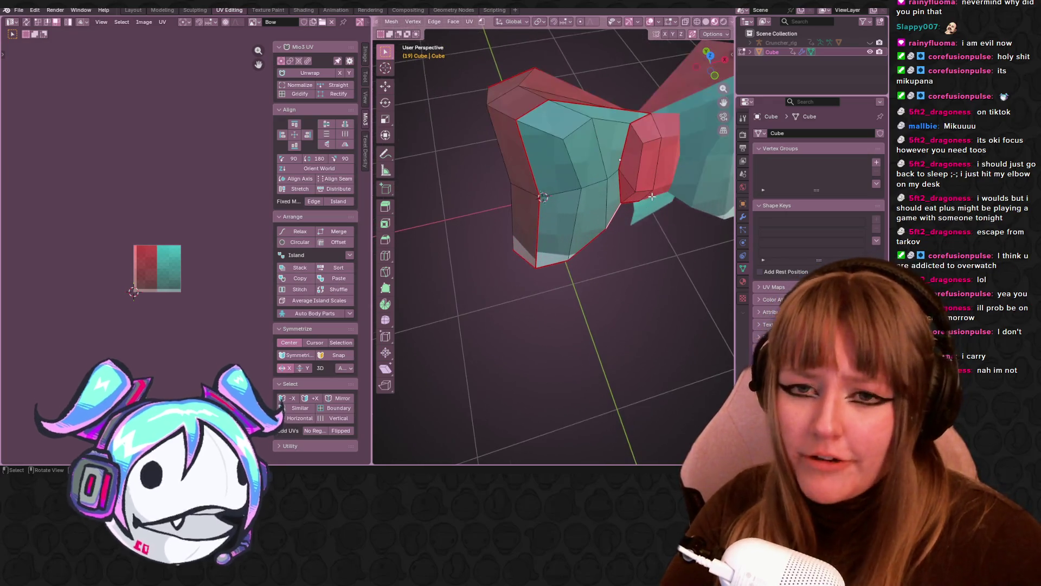
pyautogui.press('l')
pyautogui.press('KP_Decimal')
pyautogui.scroll(5, 142, 266)
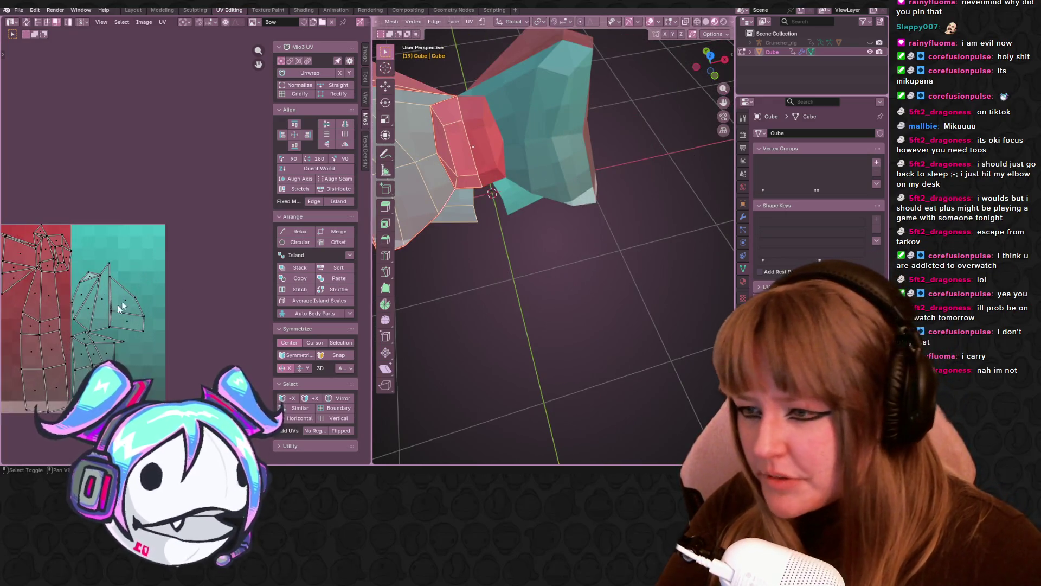
pyautogui.scroll(1, 141, 266)
# Step: Select the left UV island, then move and scale it narrower into a new place
pyautogui.click(64, 160)
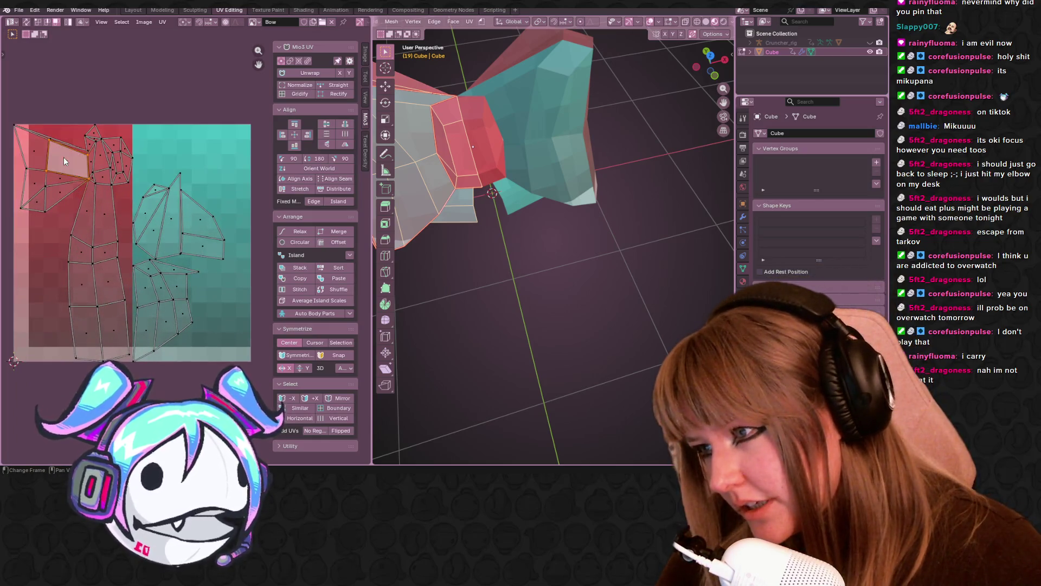
pyautogui.click(106, 189)
pyautogui.press('l')
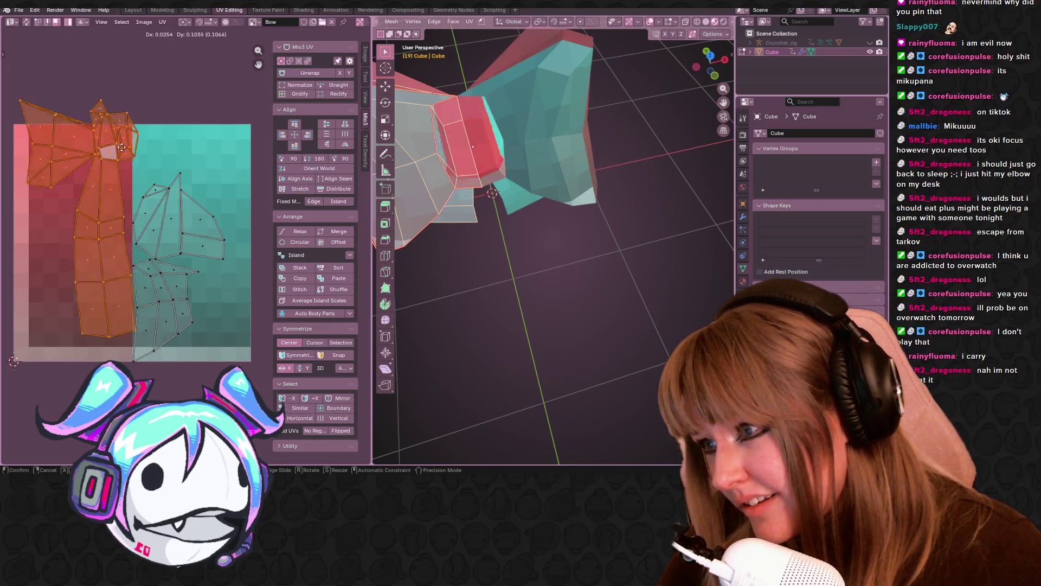
pyautogui.press('g')
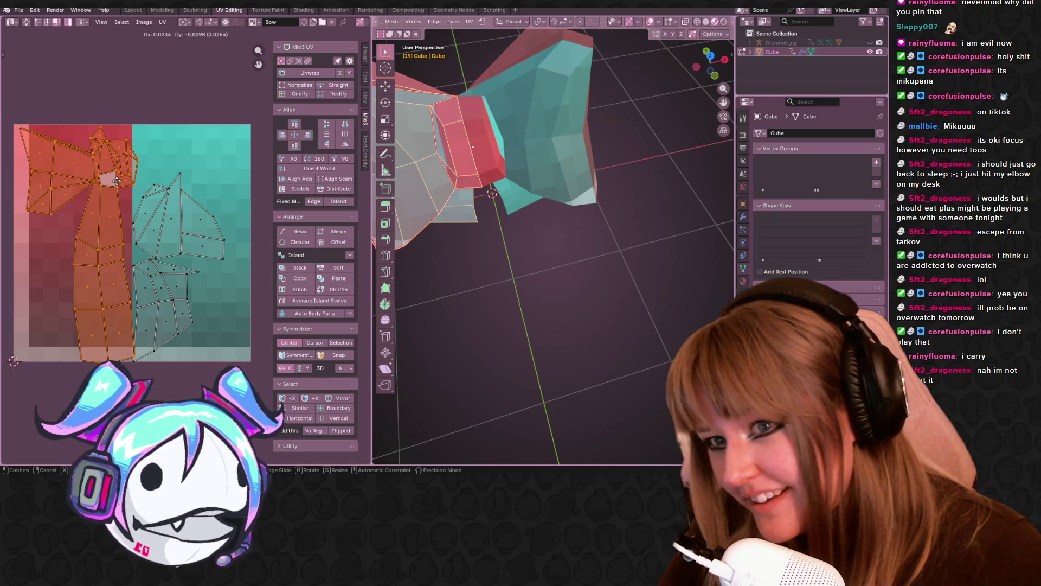
pyautogui.click(118, 179)
pyautogui.press('r')
pyautogui.press('s')
pyautogui.click(133, 293)
pyautogui.press('g')
pyautogui.click(123, 290)
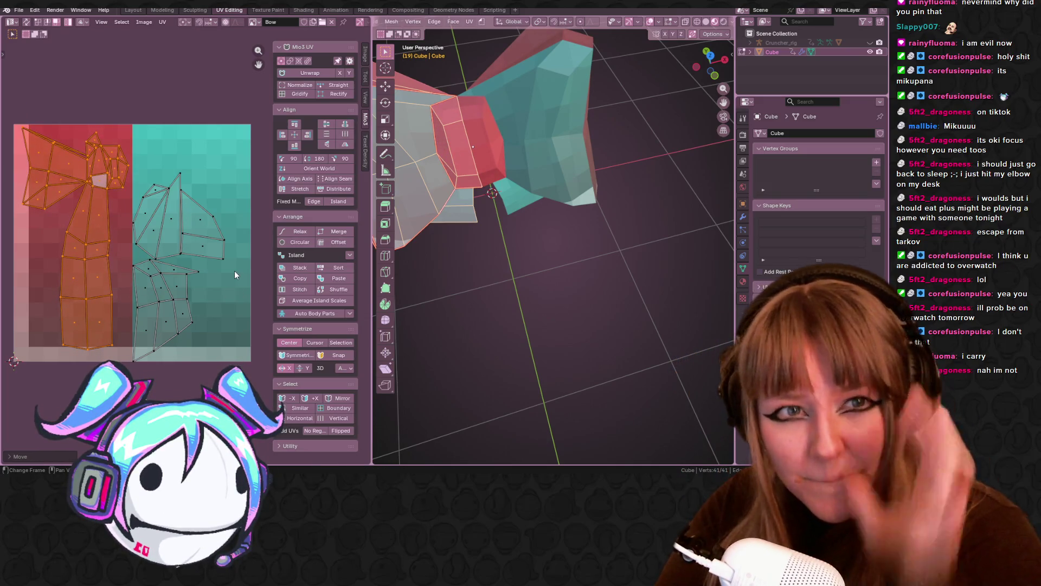
# Step: Show the Cruncher_obj character again and orbit to face the bow on its head
pyautogui.click(750, 43)
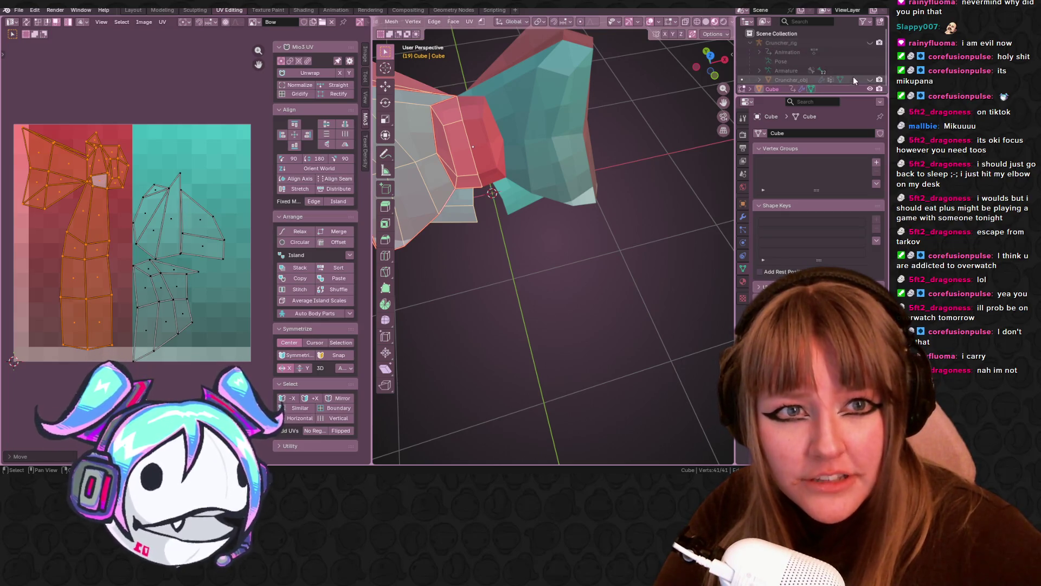
pyautogui.click(870, 79)
pyautogui.moveTo(543, 217)
pyautogui.mouseDown(button='middle')
pyautogui.moveTo(496, 85)
pyautogui.moveTo(554, 257)
pyautogui.moveTo(459, 260)
pyautogui.mouseUp(button='middle')
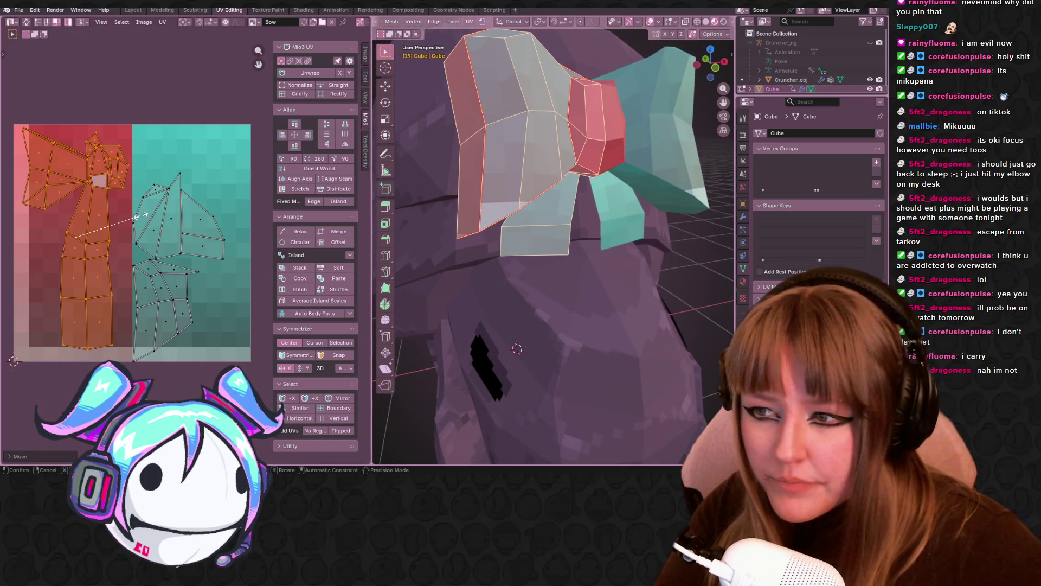
pyautogui.press('Escape')
# Step: Move the smaller wing UV island, shrink it to about 0.8, and place it in the red area
pyautogui.click(157, 223)
pyautogui.press('g')
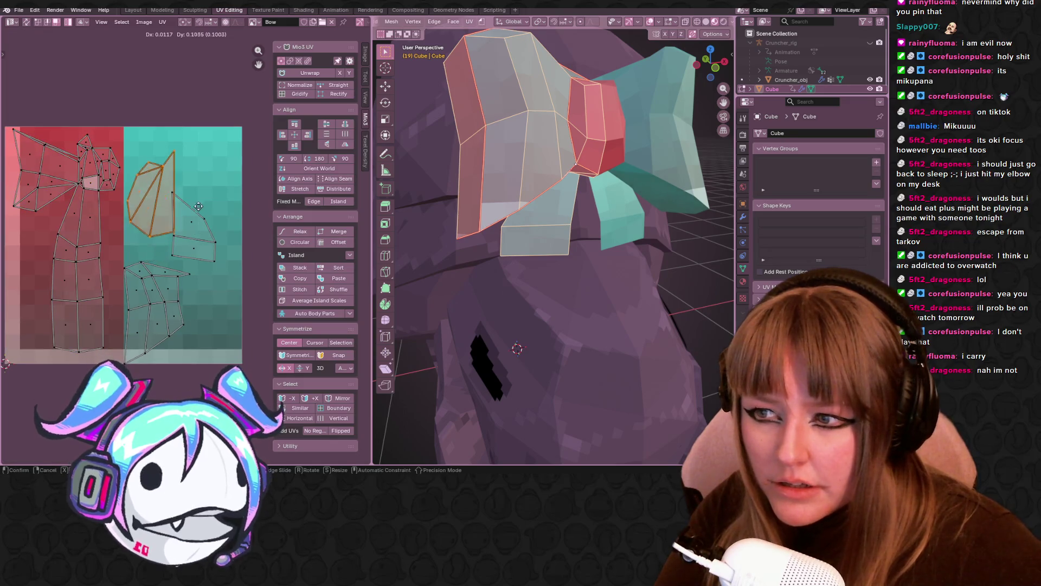
pyautogui.click(203, 188)
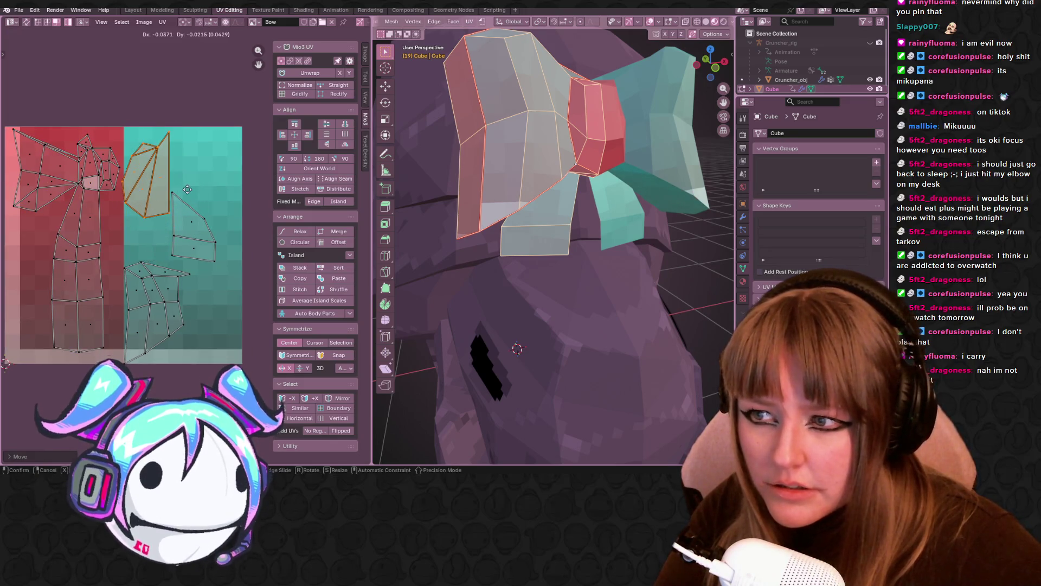
pyautogui.press('s')
pyautogui.click(154, 202)
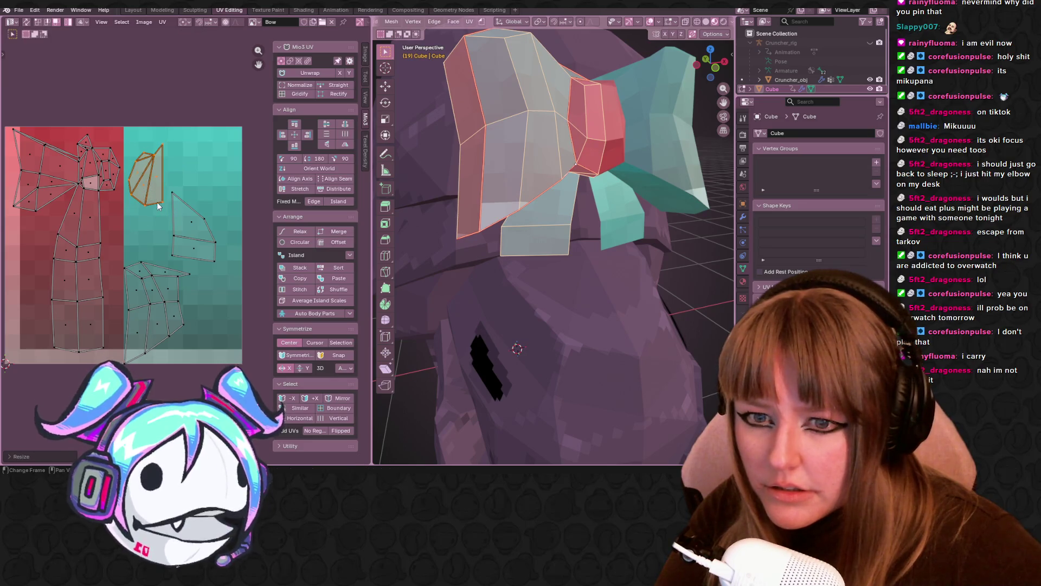
pyautogui.press('g')
pyautogui.click(44, 275)
# Step: Enlarge the lower-right UV island and position it over the teal area
pyautogui.click(76, 276)
pyautogui.click(157, 296)
pyautogui.press('s')
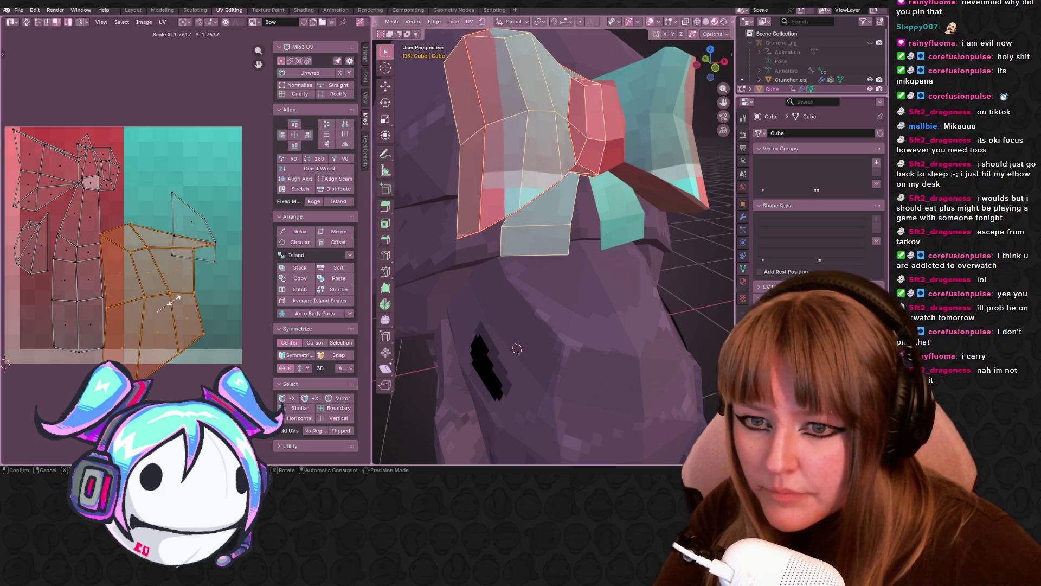
pyautogui.click(176, 288)
pyautogui.press('g')
pyautogui.click(192, 230)
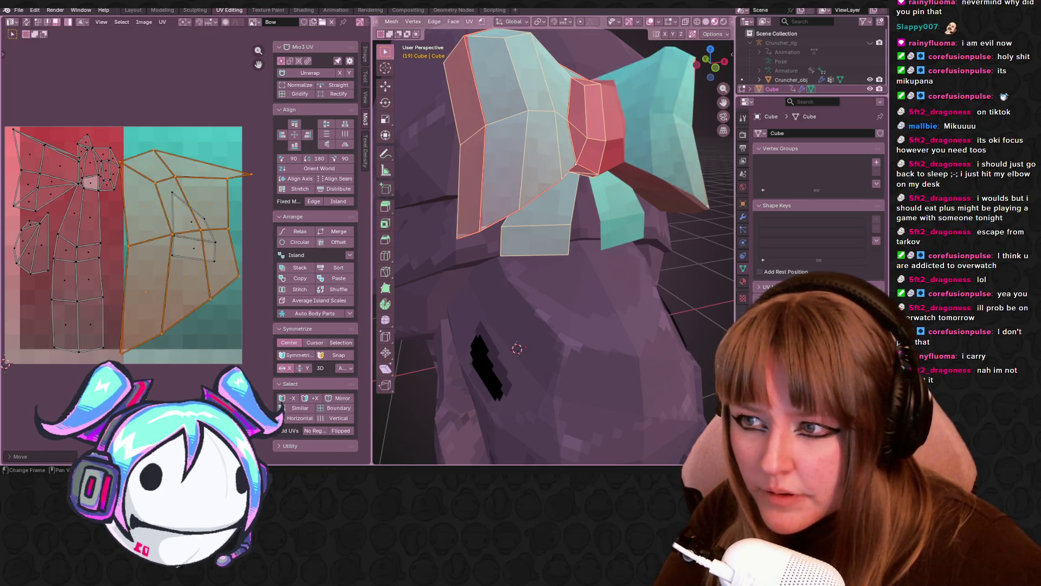
pyautogui.press('r')
pyautogui.click(194, 233)
pyautogui.press('r')
pyautogui.click(196, 237)
# Step: Resize, mirror on X, reposition and stretch the small triangular UV island, then show Texture Paint
pyautogui.click(198, 239)
pyautogui.press('g')
pyautogui.click(216, 334)
pyautogui.press('s')
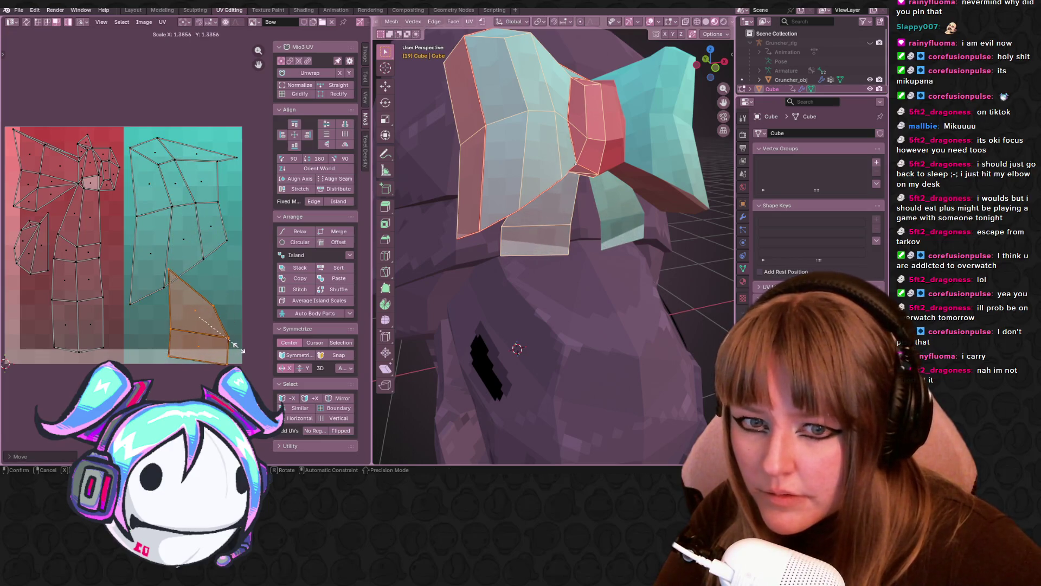
pyautogui.click(239, 343)
pyautogui.press('u')
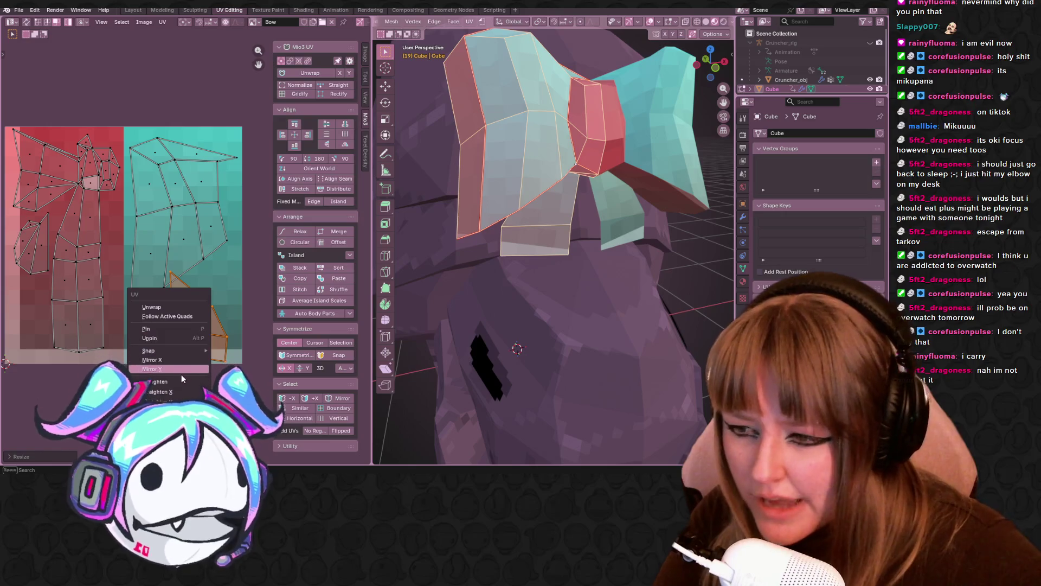
pyautogui.click(185, 360)
pyautogui.press('g')
pyautogui.click(226, 307)
pyautogui.press('s')
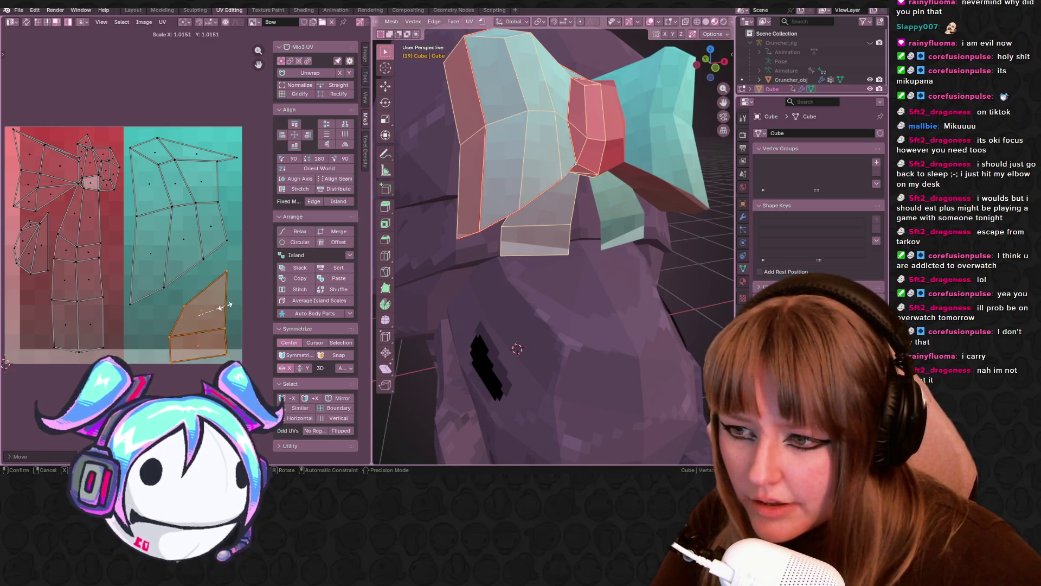
pyautogui.click(226, 307)
pyautogui.moveTo(532, 261); pyautogui.dragTo(620, 247, button='middle')
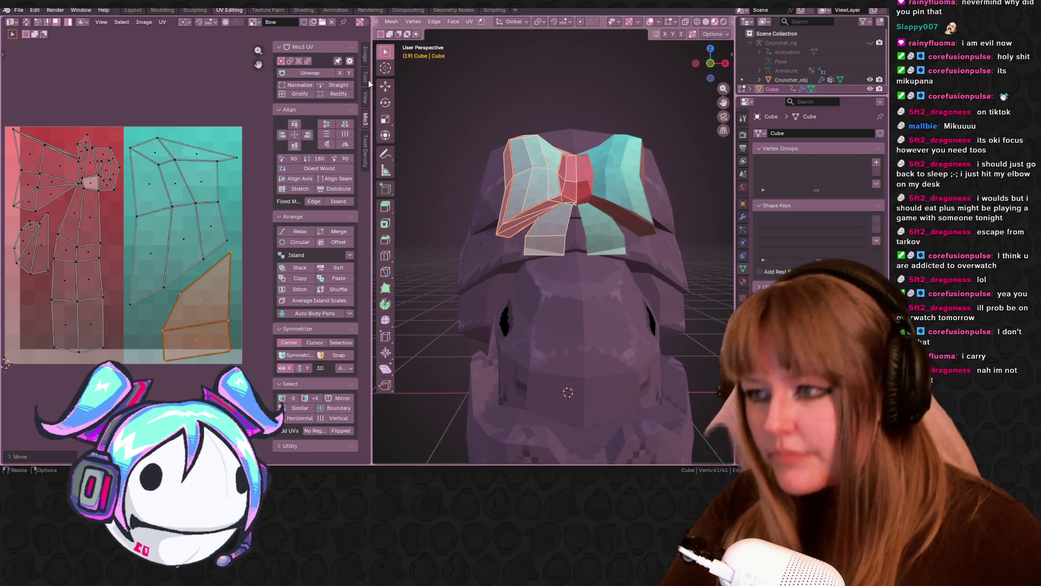
pyautogui.click(263, 10)
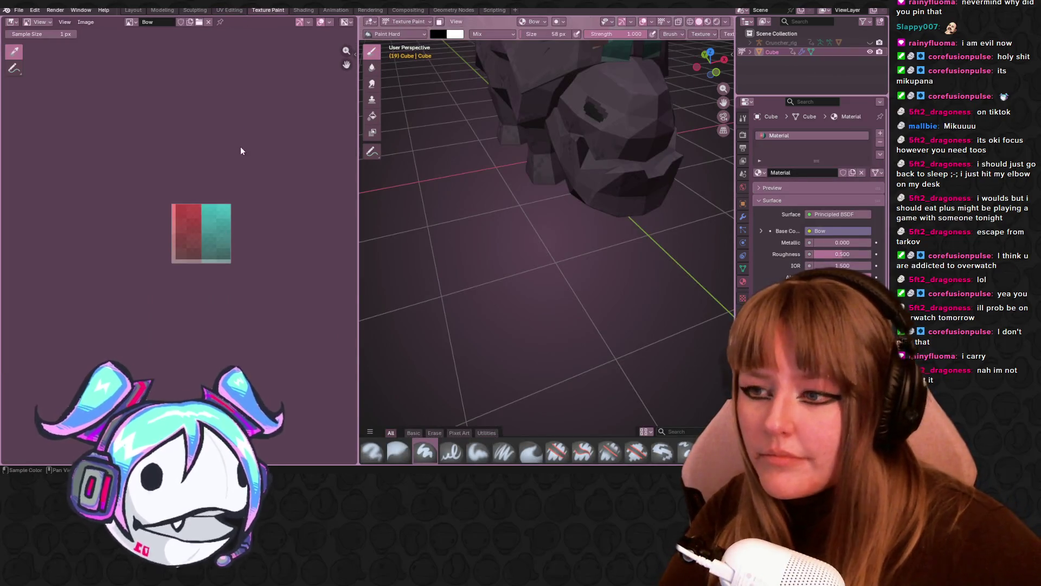
# Step: Switch the image editor to Paint mode and bring the bow texture into view
pyautogui.scroll(5, 242, 150)
pyautogui.click(38, 22)
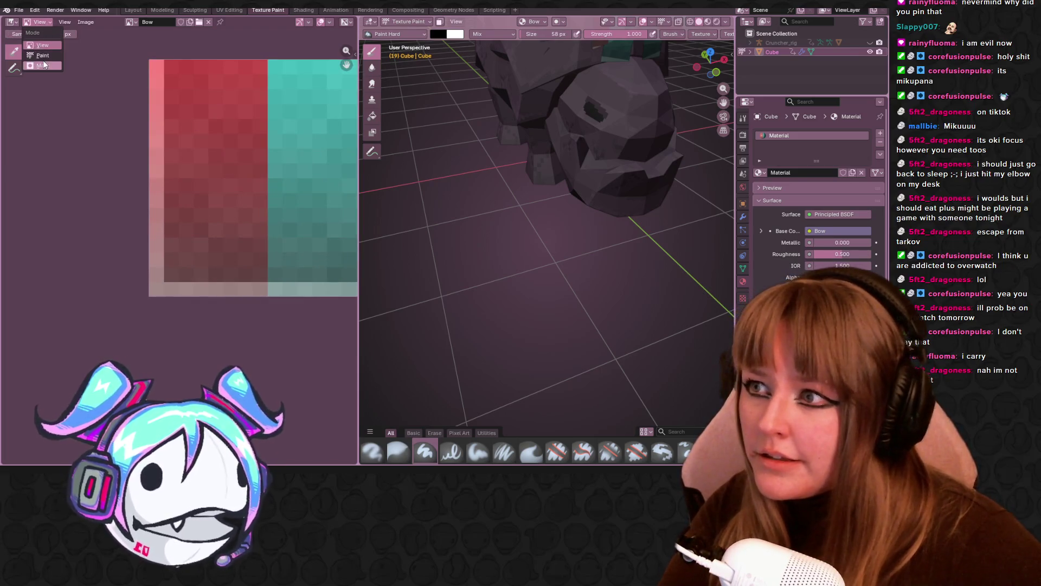
pyautogui.click(43, 56)
pyautogui.moveTo(251, 143)
pyautogui.mouseDown(button='middle')
pyautogui.moveTo(197, 131)
pyautogui.moveTo(163, 193)
pyautogui.moveTo(168, 204)
pyautogui.mouseUp(button='middle')
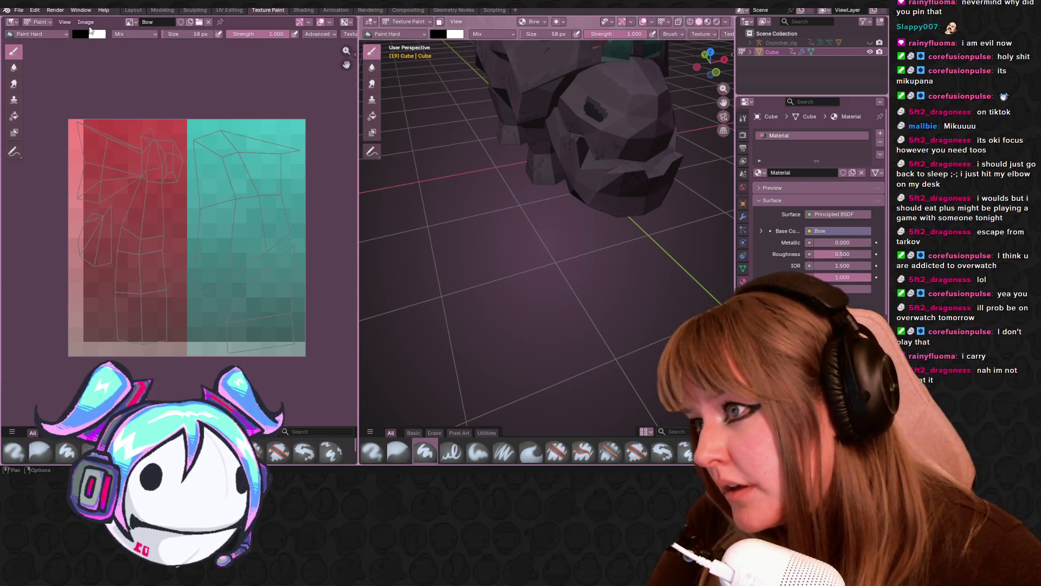
# Step: Brighten the paint colour and select the Paint Pixel Art brush
pyautogui.click(84, 34)
pyautogui.moveTo(153, 81); pyautogui.dragTo(156, 79)
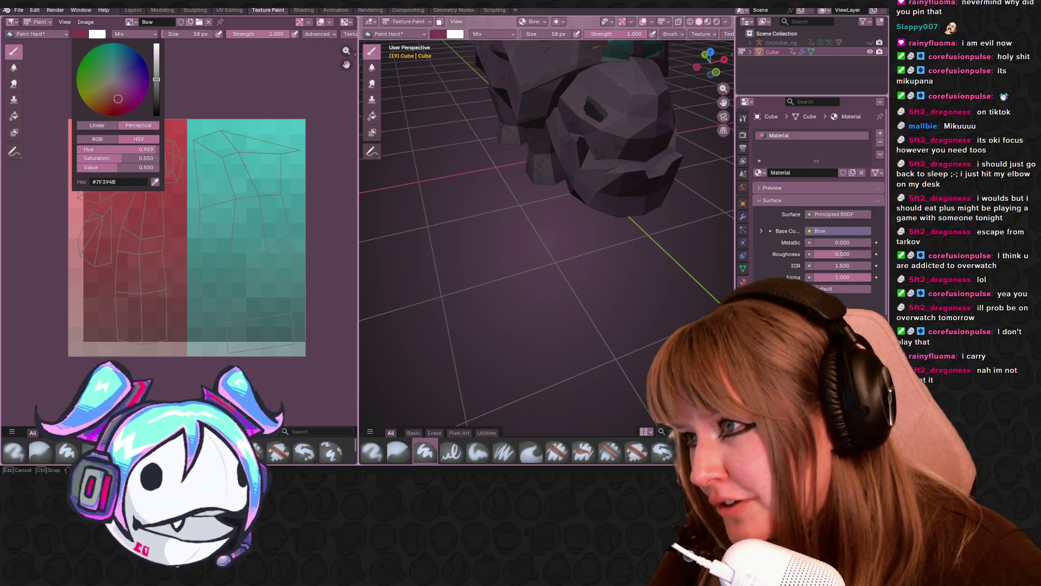
pyautogui.moveTo(194, 195); pyautogui.dragTo(208, 197, button='middle')
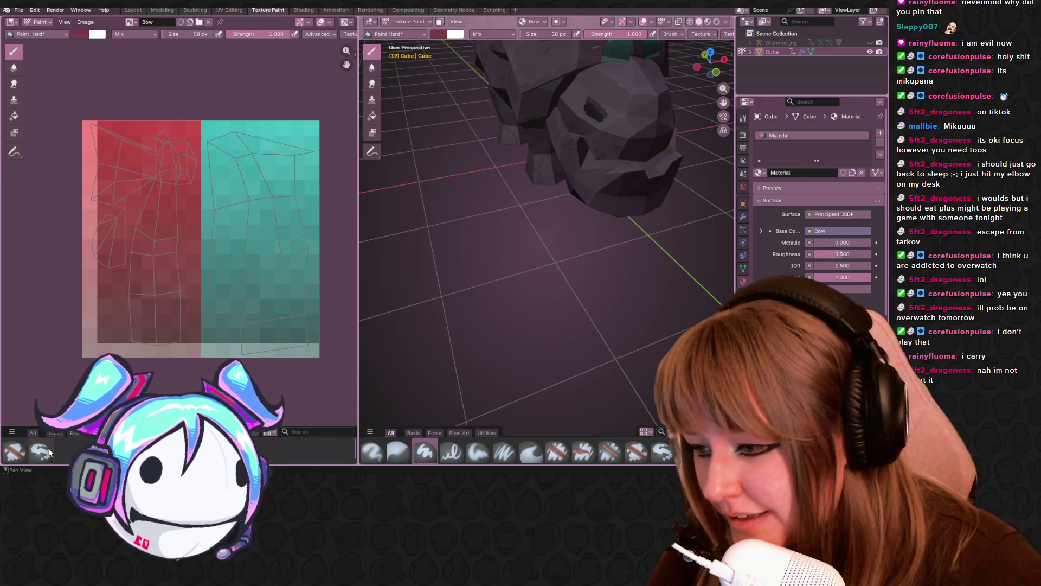
pyautogui.click(149, 200)
pyautogui.hotkey('ctrl', 'z')
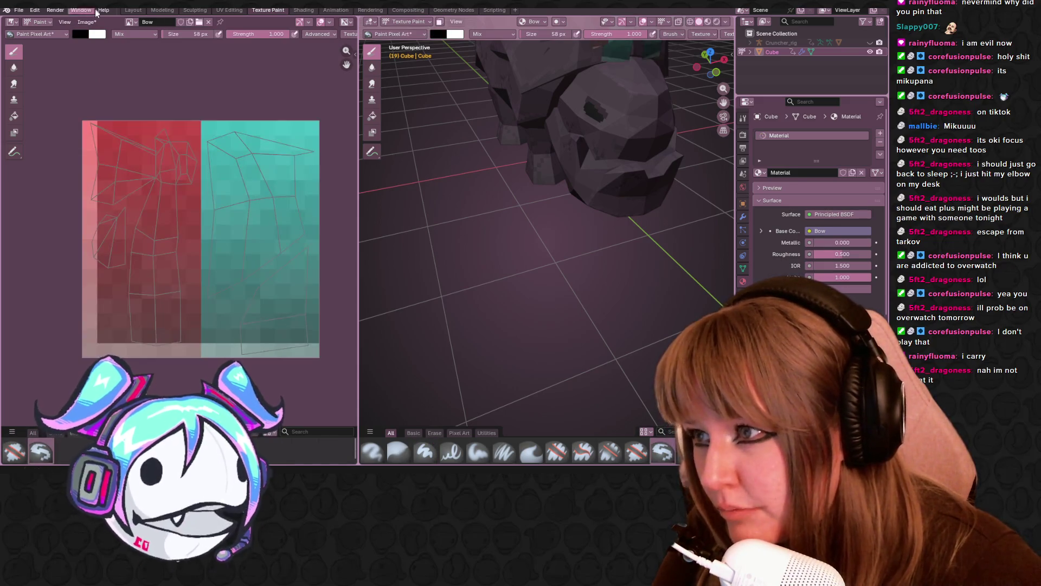
# Step: Pick dark red #743B3C, set brush size to 4 px, and paint the texture's left strip
pyautogui.click(76, 35)
pyautogui.moveTo(115, 102); pyautogui.dragTo(113, 97)
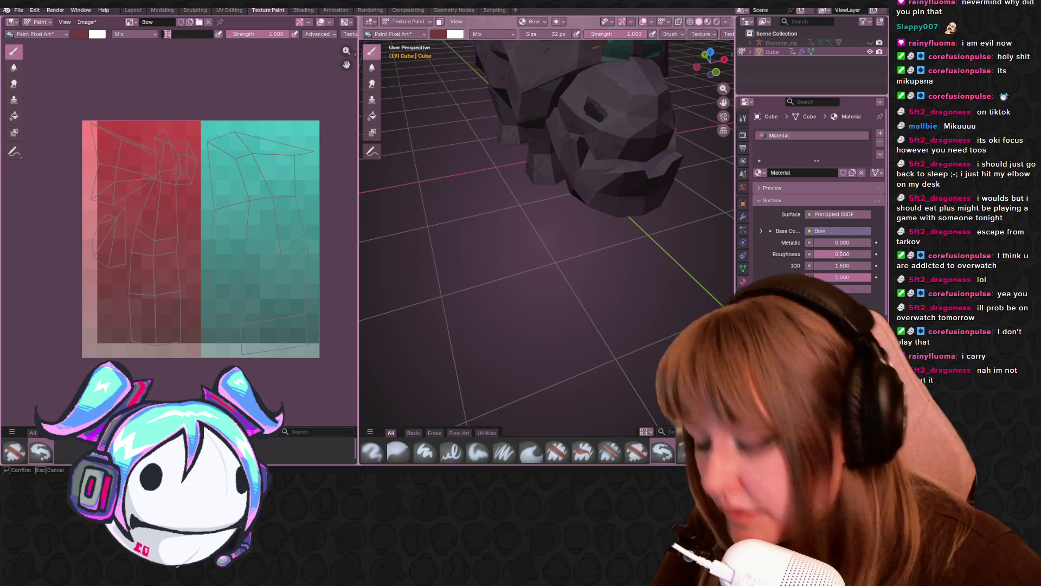
pyautogui.write('4')
pyautogui.press('Return')
pyautogui.moveTo(152, 325)
pyautogui.mouseDown()
pyautogui.moveTo(93, 81)
pyautogui.moveTo(98, 117)
pyautogui.moveTo(206, 228)
pyautogui.moveTo(163, 127)
pyautogui.mouseUp()
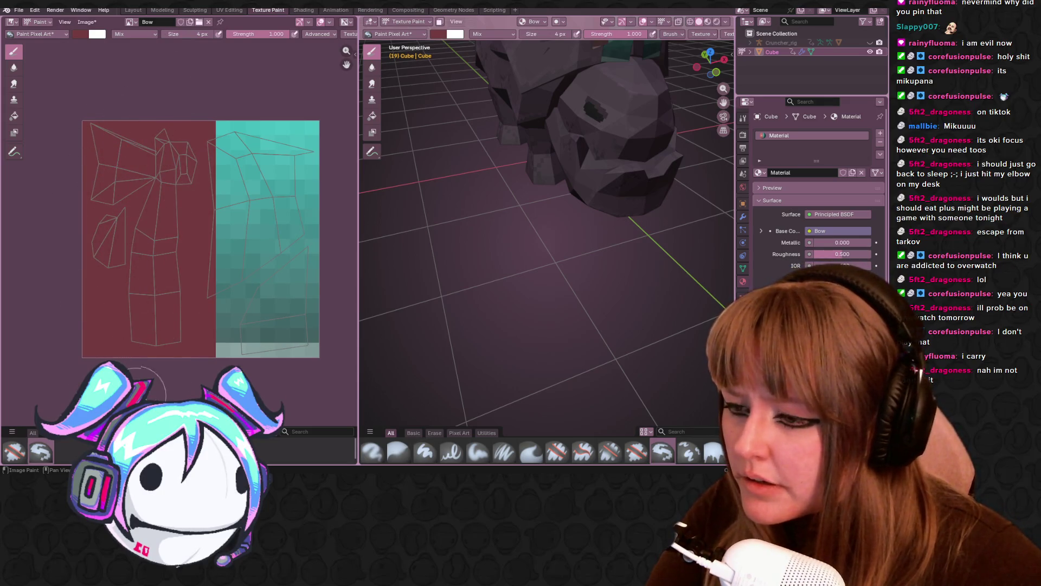
# Step: Switch the viewport to Material Preview to see the painted texture on the bow
pyautogui.moveTo(619, 140); pyautogui.dragTo(634, 65, button='middle')
pyautogui.click(708, 21)
pyautogui.click(709, 21)
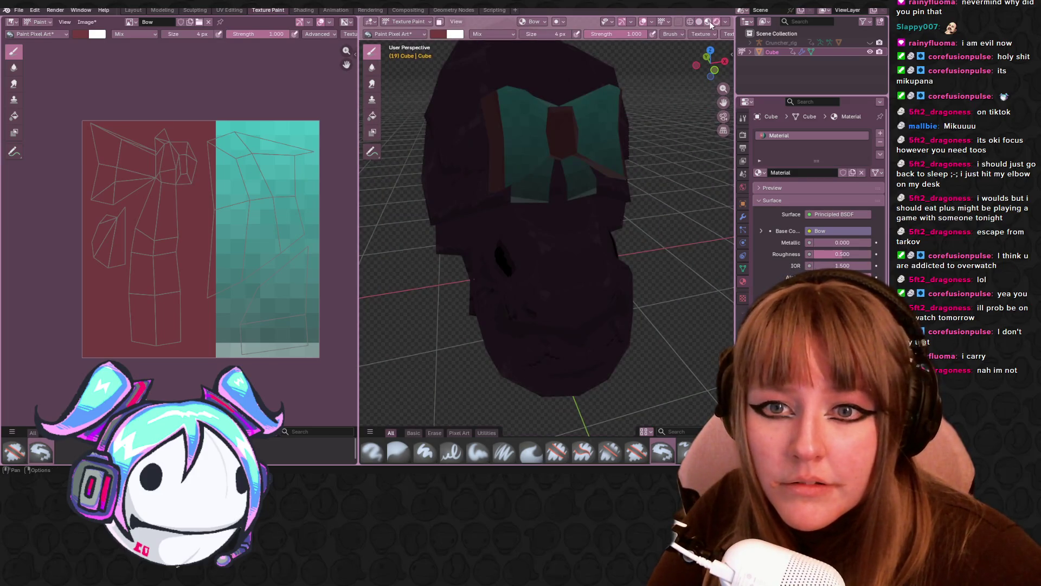
pyautogui.moveTo(451, 195)
pyautogui.mouseDown(button='middle')
pyautogui.moveTo(409, 217)
pyautogui.moveTo(406, 282)
pyautogui.mouseUp(button='middle')
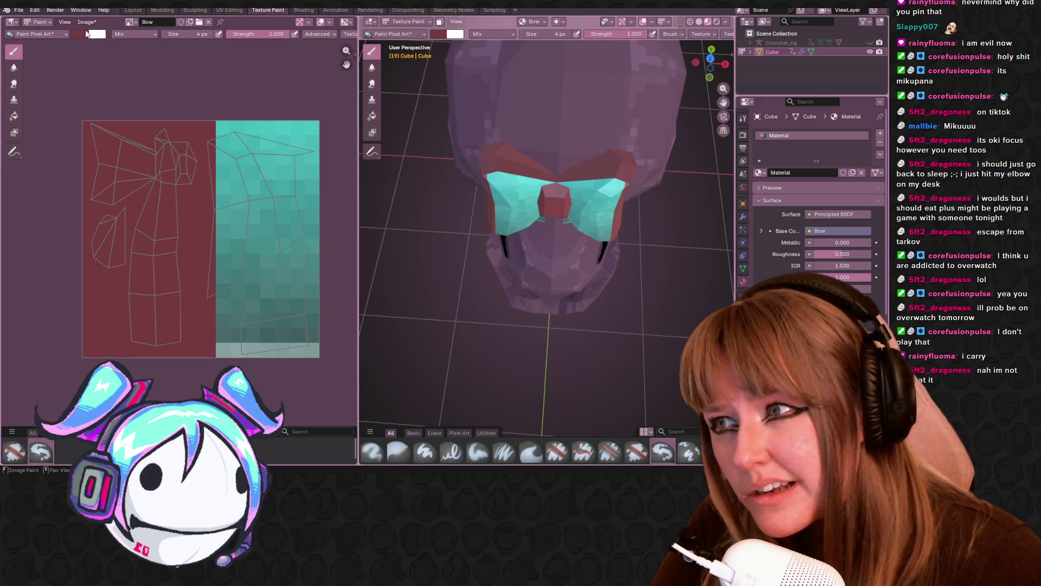
# Step: Paint over the teal half of the texture in red and lower brush strength to about 0.626
pyautogui.click(81, 34)
pyautogui.moveTo(279, 348)
pyautogui.mouseDown()
pyautogui.moveTo(302, 344)
pyautogui.moveTo(285, 110)
pyautogui.moveTo(214, 187)
pyautogui.moveTo(226, 149)
pyautogui.moveTo(268, 216)
pyautogui.moveTo(233, 268)
pyautogui.moveTo(233, 330)
pyautogui.moveTo(247, 347)
pyautogui.mouseUp()
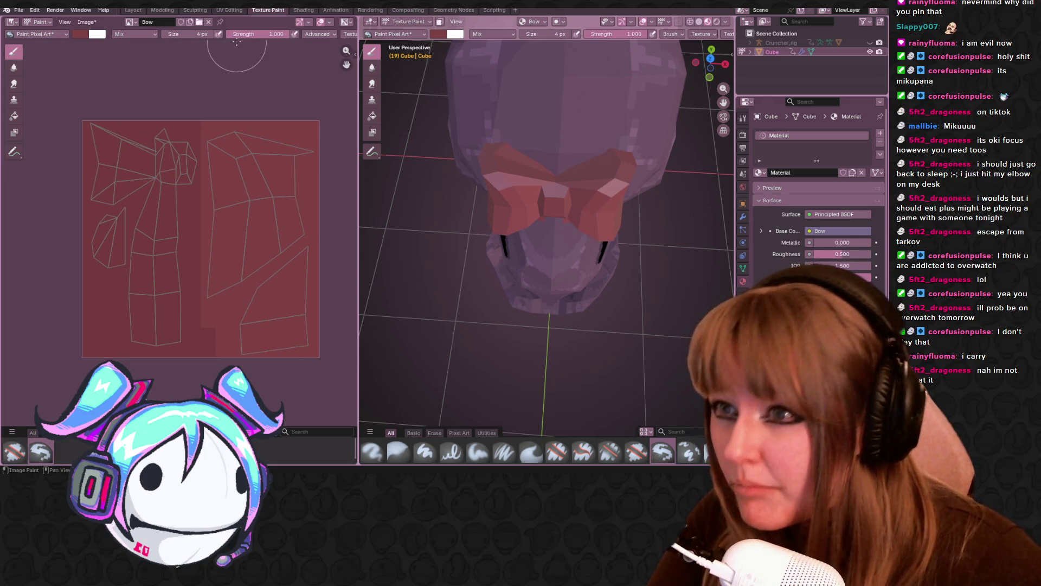
pyautogui.moveTo(265, 33); pyautogui.dragTo(250, 34)
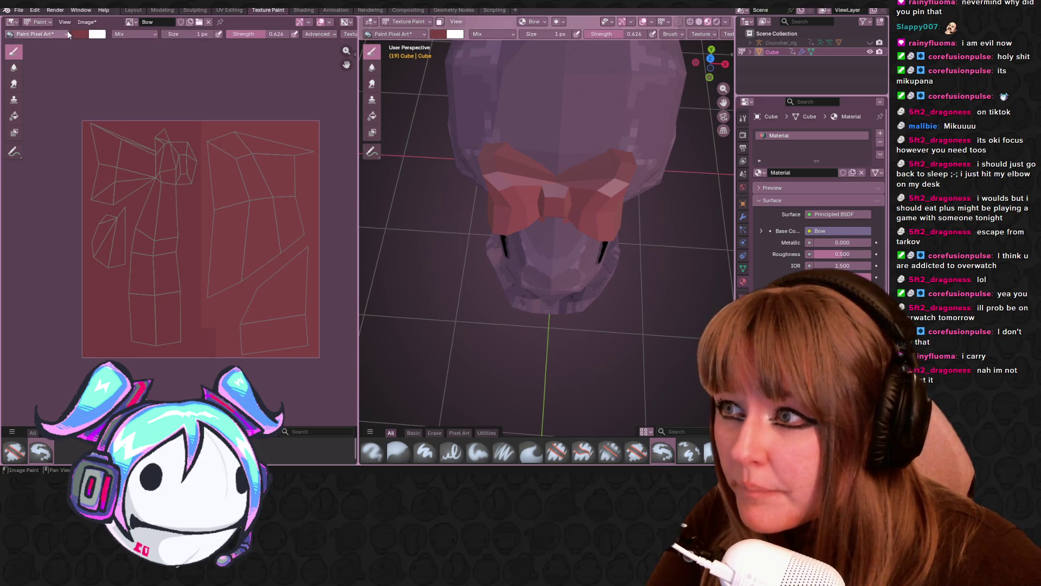
pyautogui.click(79, 36)
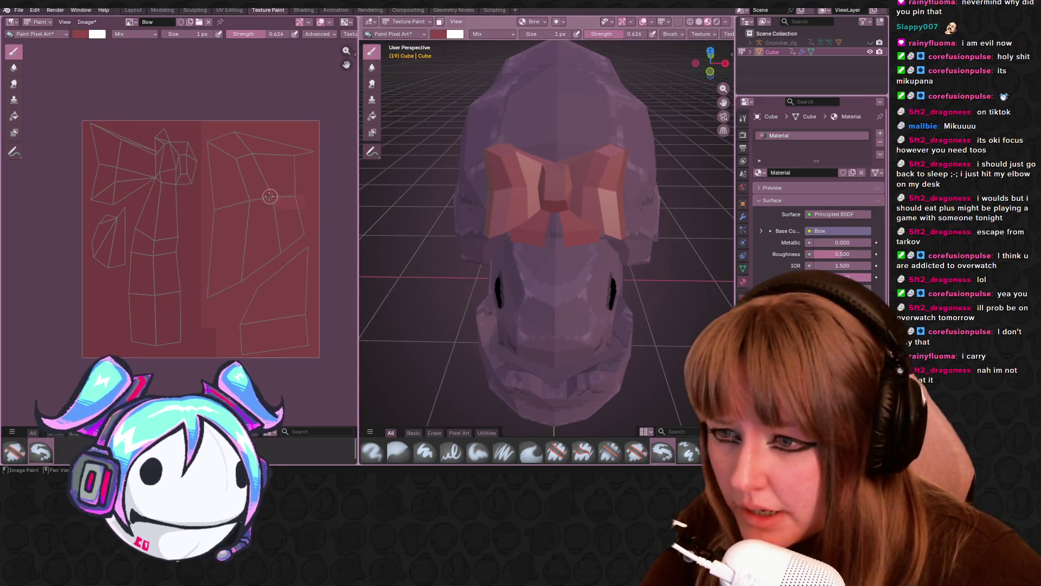
pyautogui.moveTo(304, 162); pyautogui.dragTo(260, 179)
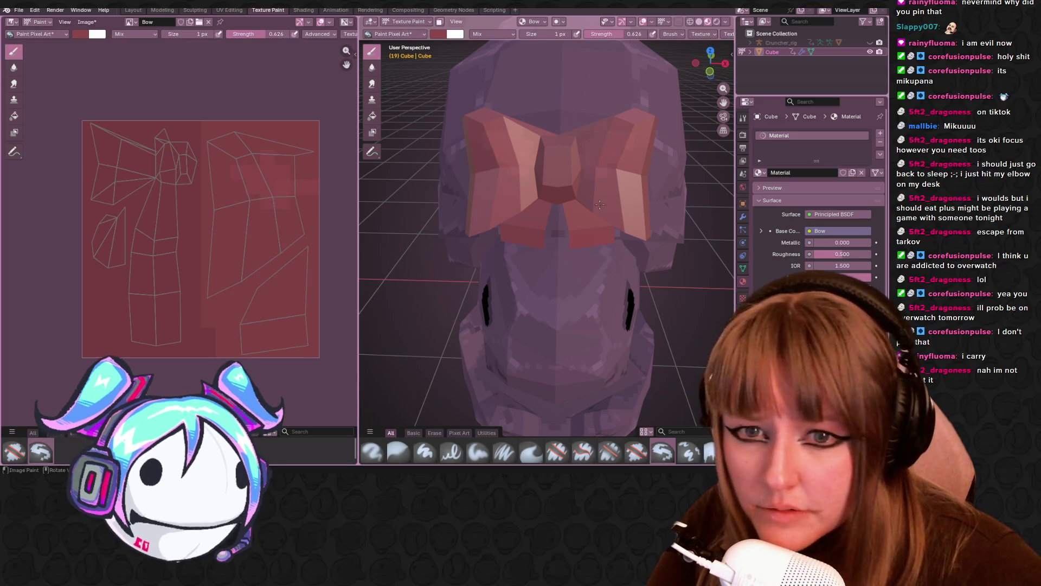
pyautogui.moveTo(602, 201); pyautogui.dragTo(606, 219, button='middle')
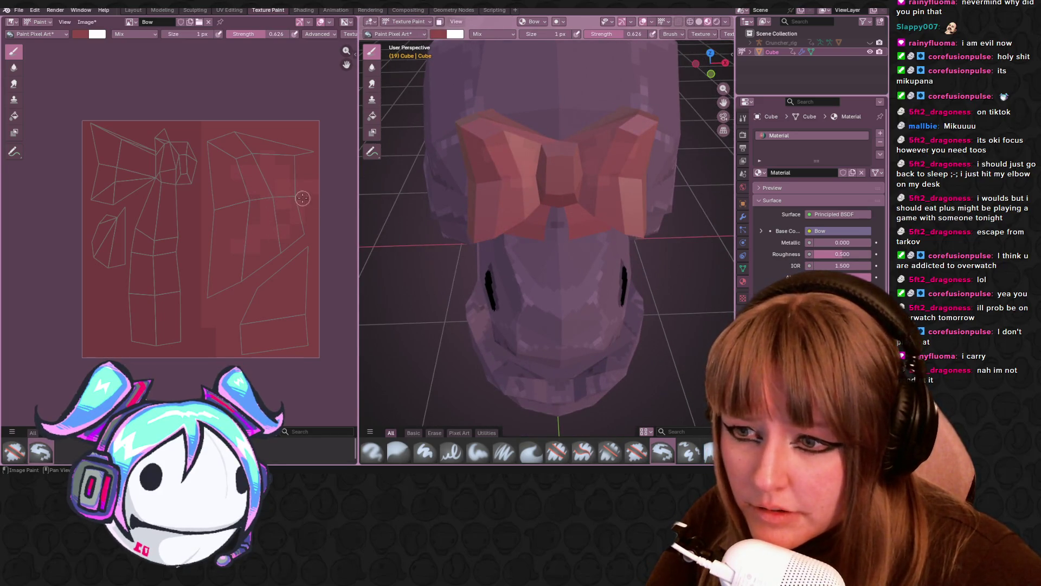
pyautogui.moveTo(670, 203); pyautogui.dragTo(673, 179, button='middle')
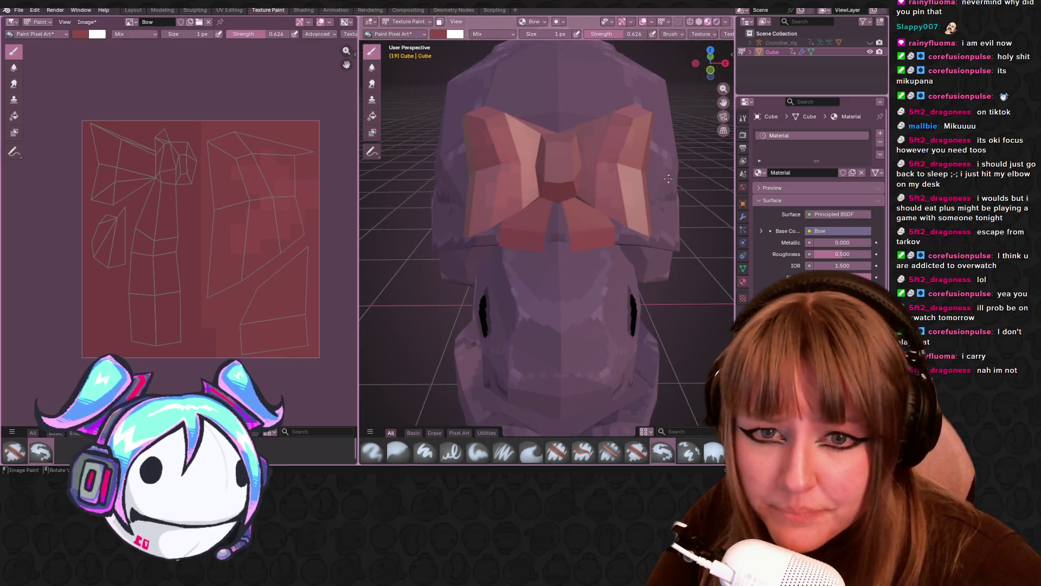
pyautogui.moveTo(278, 203); pyautogui.dragTo(265, 155, button='middle')
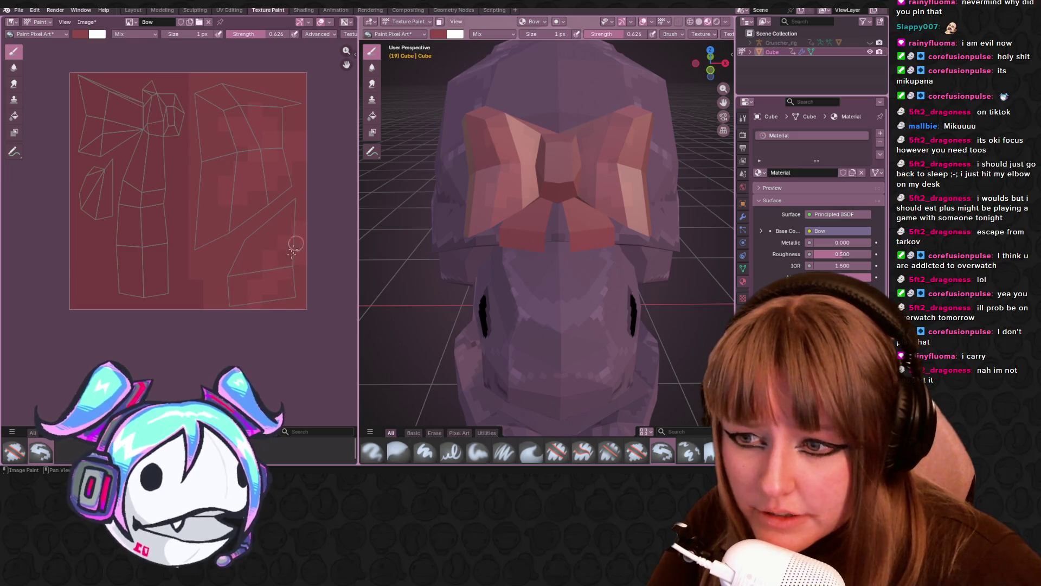
pyautogui.moveTo(482, 244); pyautogui.dragTo(497, 232, button='middle')
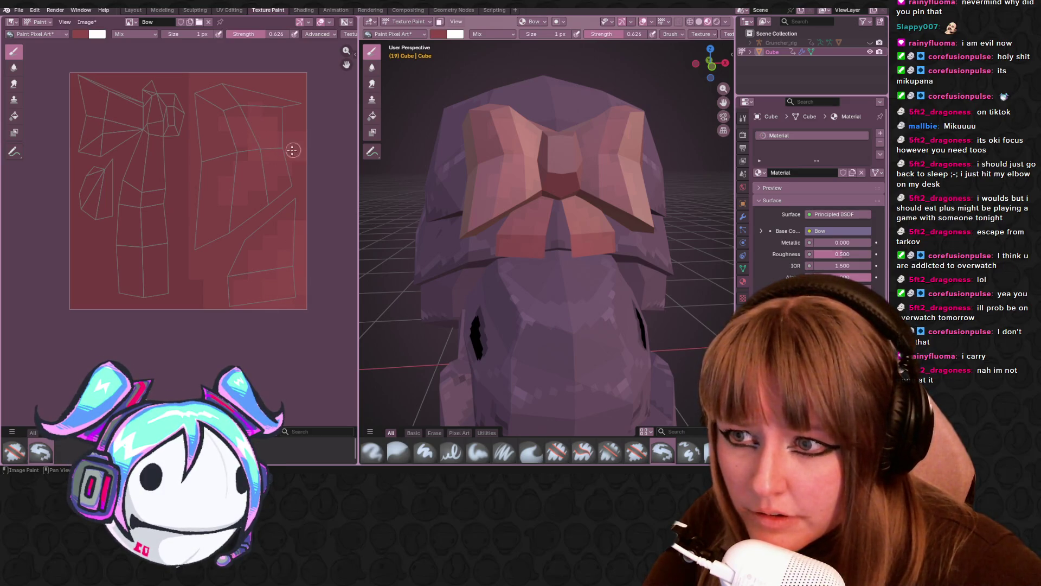
pyautogui.moveTo(486, 155); pyautogui.dragTo(391, 163, button='middle')
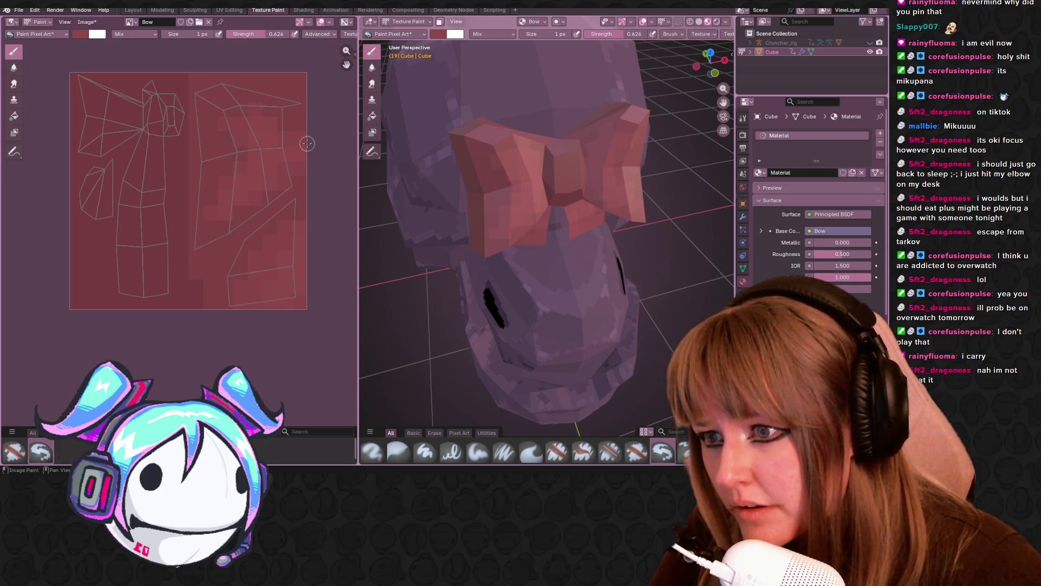
pyautogui.moveTo(546, 210); pyautogui.dragTo(515, 206, button='middle')
pyautogui.scroll(3, 215, 80)
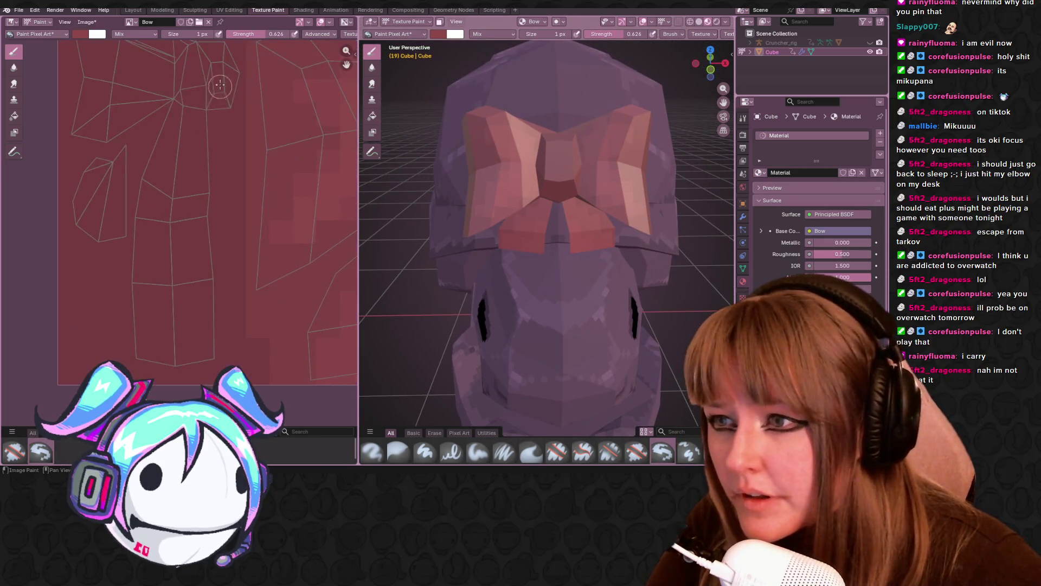
pyautogui.moveTo(570, 227)
pyautogui.mouseDown(button='middle')
pyautogui.moveTo(674, 272)
pyautogui.moveTo(608, 217)
pyautogui.mouseUp(button='middle')
pyautogui.scroll(-3, 109, 205)
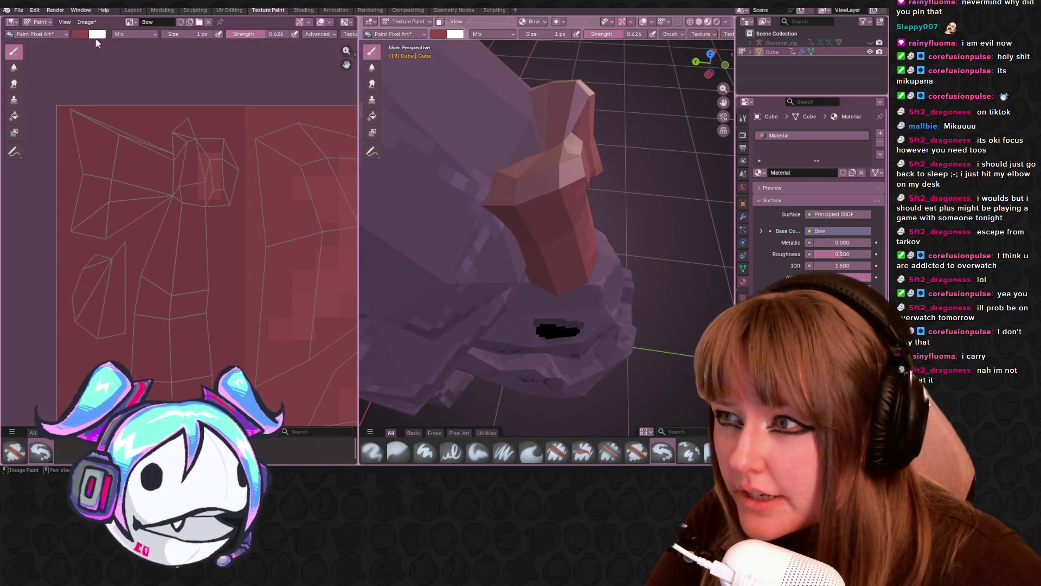
pyautogui.click(80, 34)
pyautogui.moveTo(156, 75); pyautogui.dragTo(156, 82)
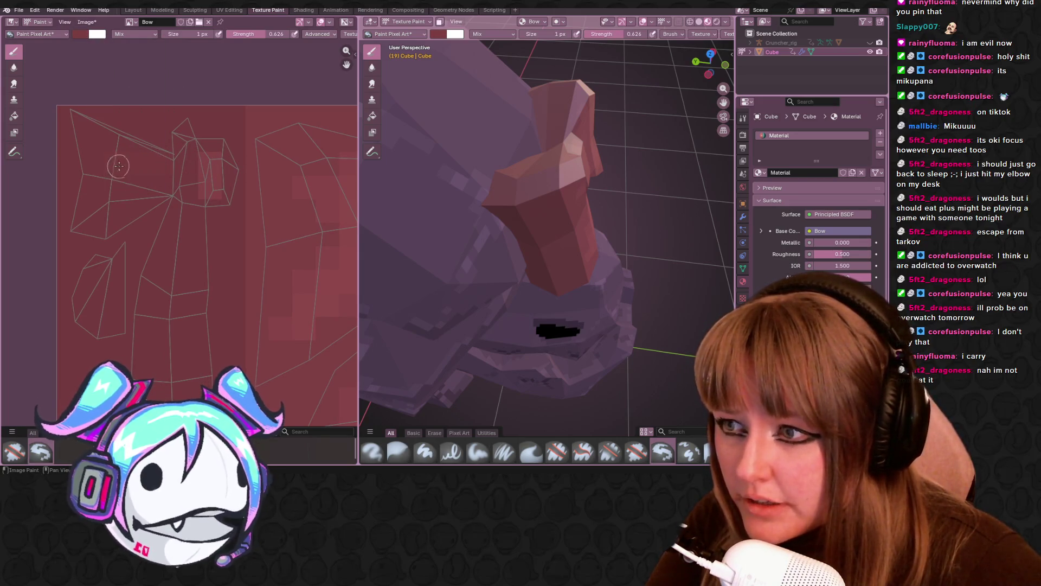
pyautogui.moveTo(462, 193); pyautogui.dragTo(465, 236, button='middle')
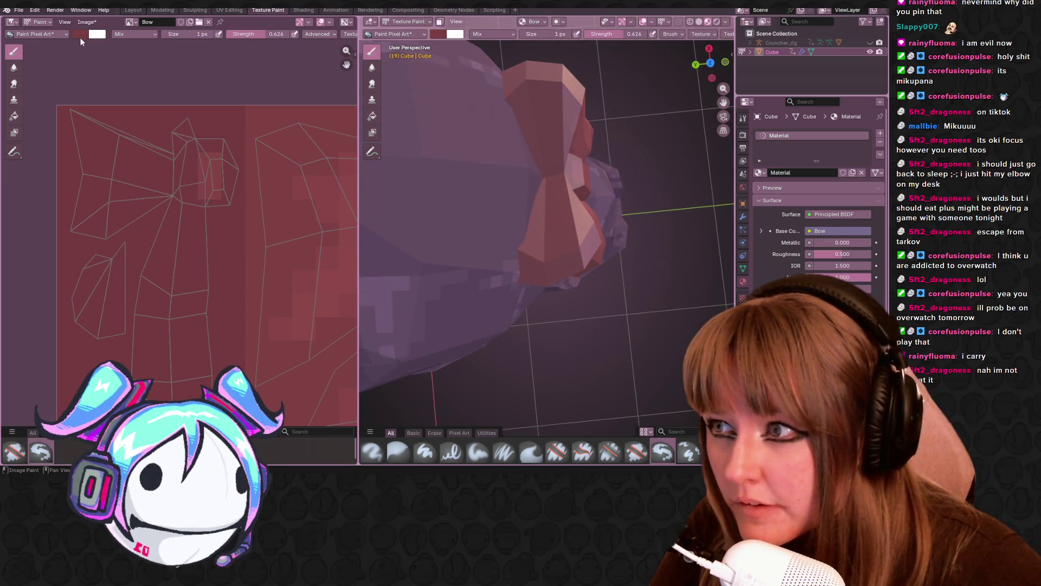
pyautogui.click(80, 34)
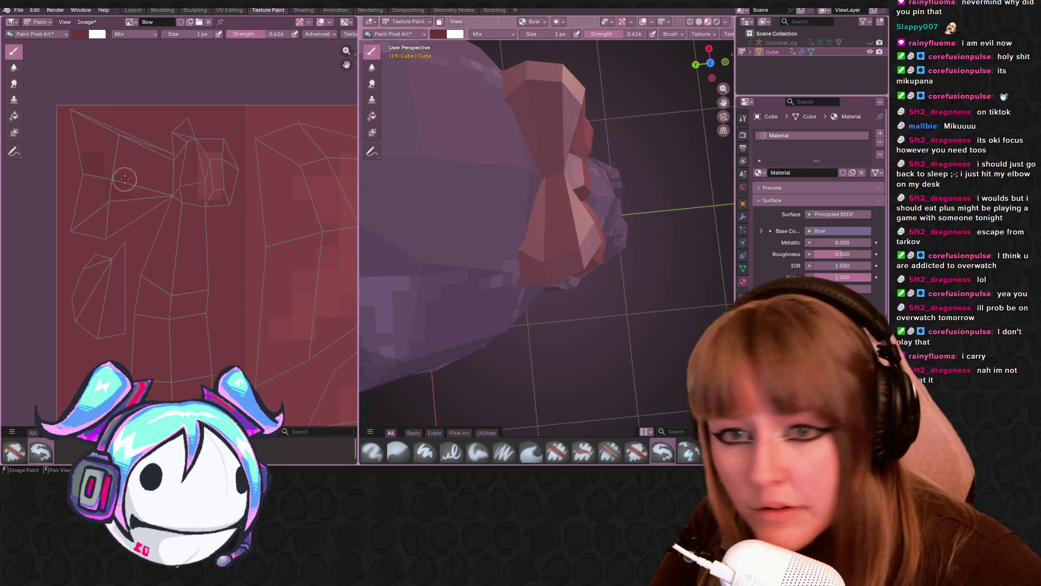
pyautogui.moveTo(570, 190)
pyautogui.mouseDown(button='middle')
pyautogui.moveTo(623, 136)
pyautogui.moveTo(641, 83)
pyautogui.moveTo(693, 121)
pyautogui.mouseUp(button='middle')
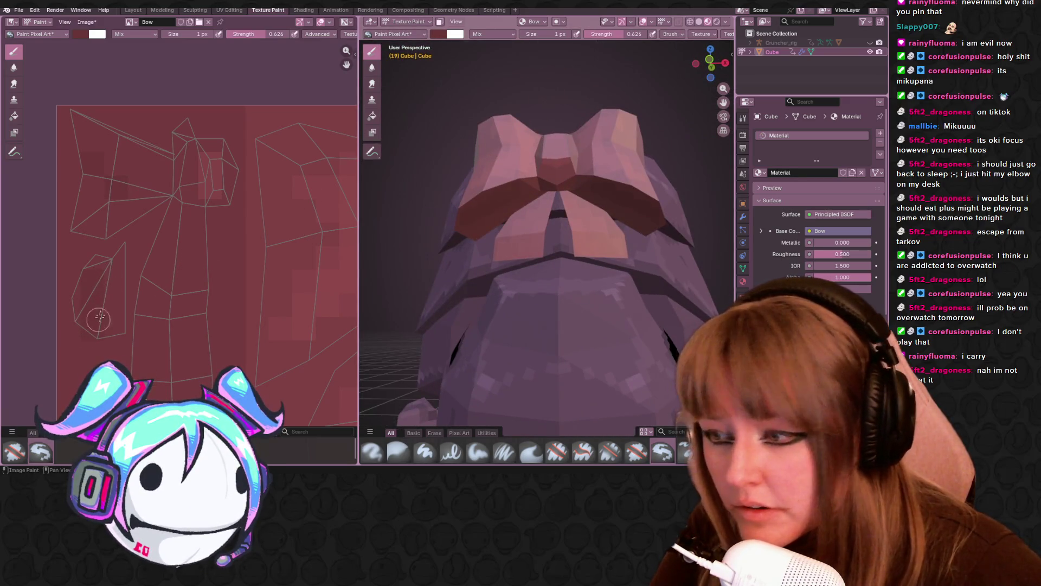
pyautogui.moveTo(593, 271); pyautogui.dragTo(575, 228, button='middle')
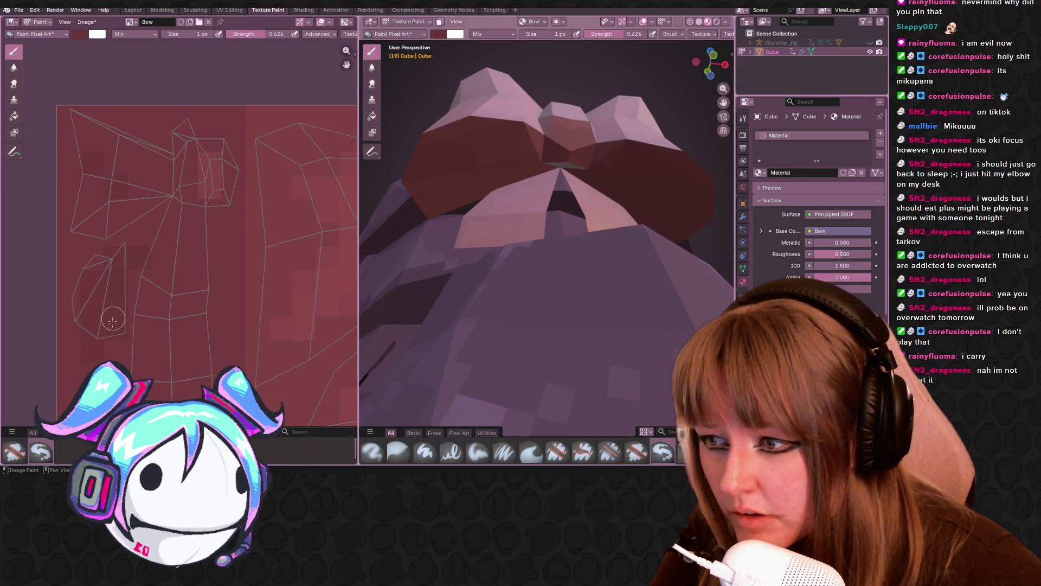
pyautogui.moveTo(602, 163)
pyautogui.mouseDown(button='middle')
pyautogui.moveTo(579, 242)
pyautogui.moveTo(569, 163)
pyautogui.mouseUp(button='middle')
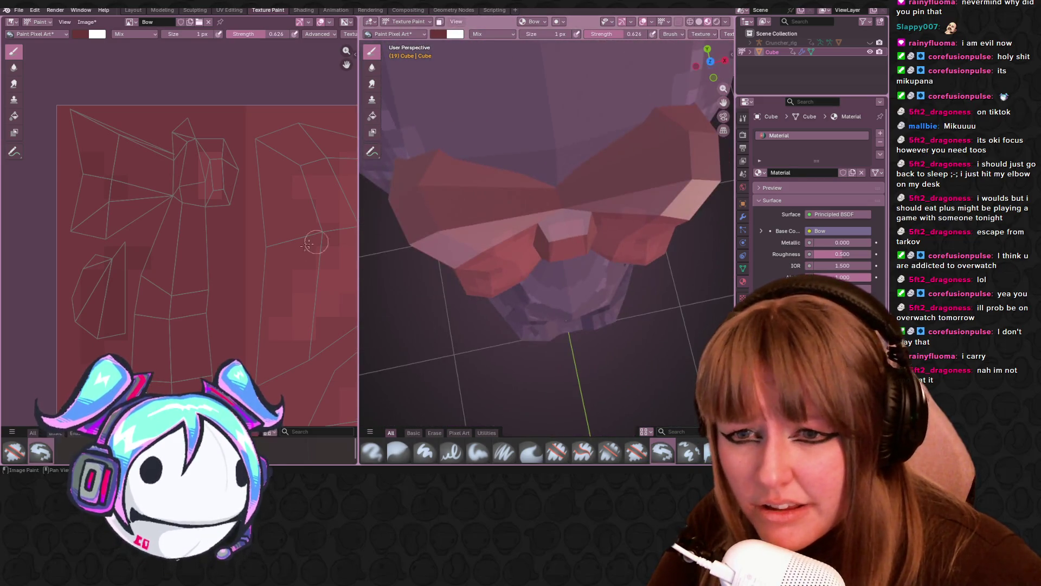
pyautogui.scroll(15, 166, 236)
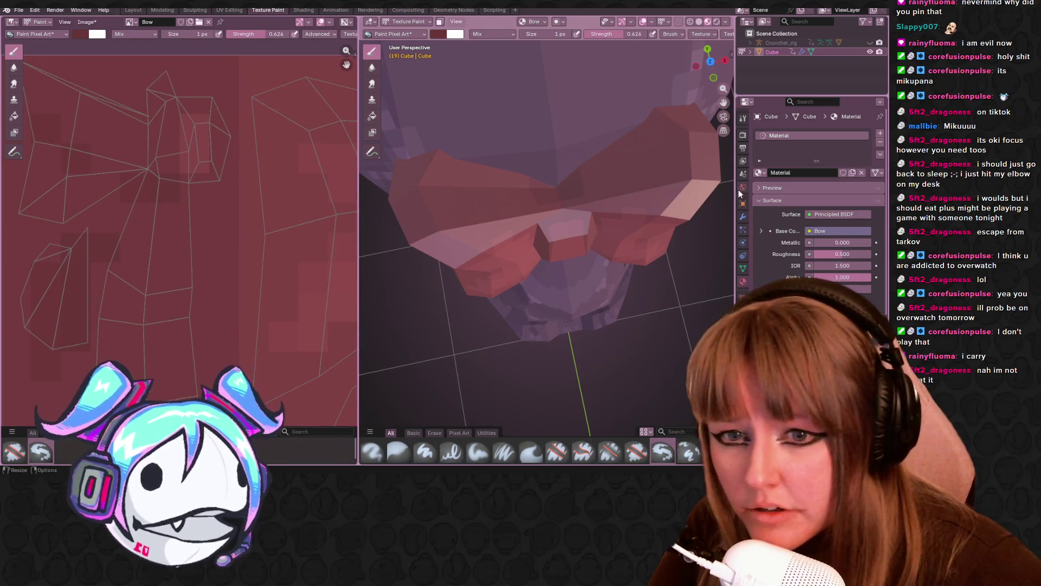
pyautogui.moveTo(184, 247)
pyautogui.mouseDown(button='middle')
pyautogui.moveTo(239, 217)
pyautogui.moveTo(218, 112)
pyautogui.mouseUp(button='middle')
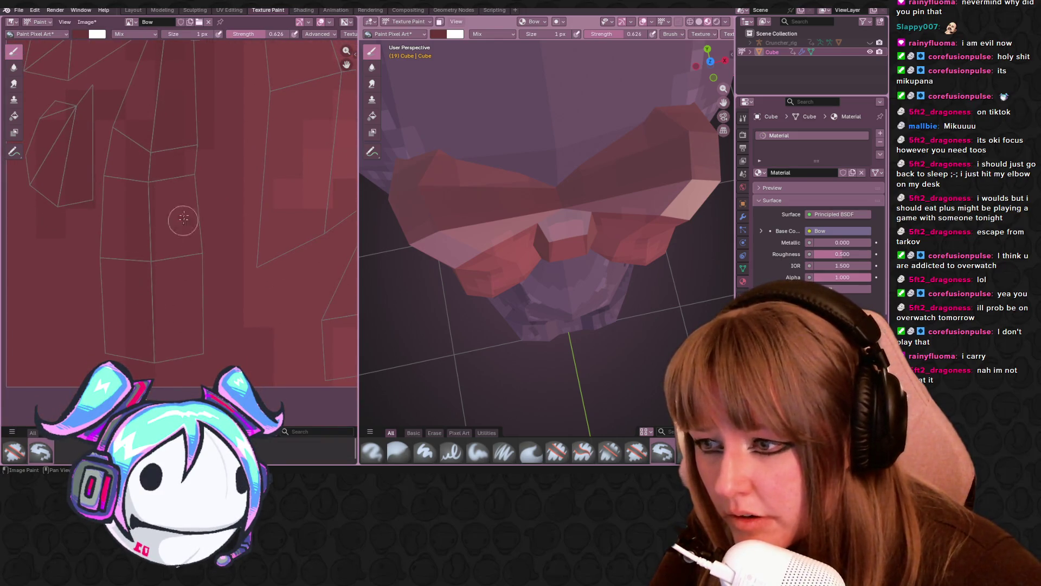
pyautogui.moveTo(542, 250); pyautogui.dragTo(621, 240, button='middle')
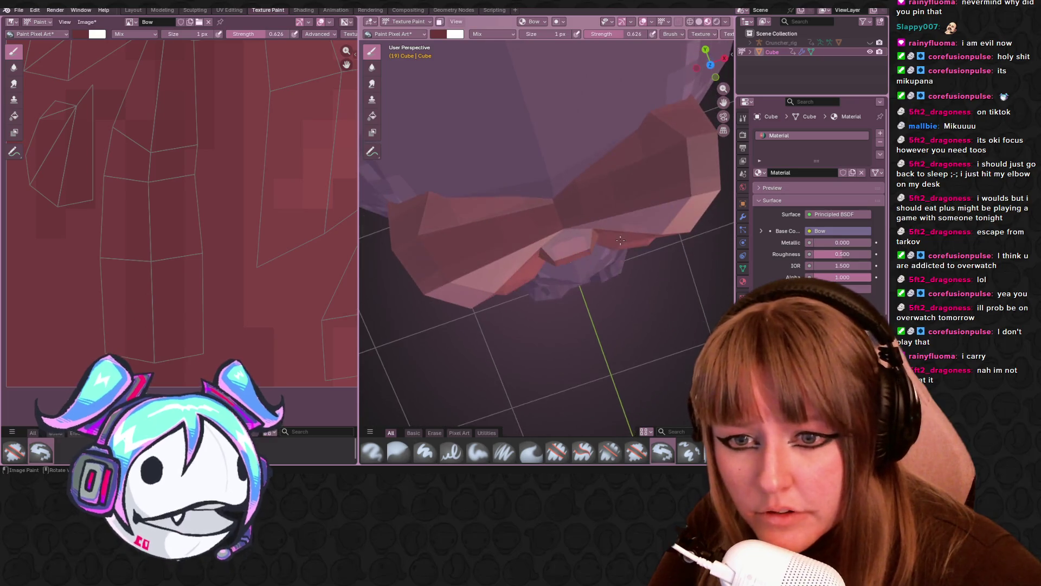
pyautogui.moveTo(543, 244)
pyautogui.mouseDown(button='middle')
pyautogui.moveTo(564, 228)
pyautogui.moveTo(623, 222)
pyautogui.mouseUp(button='middle')
pyautogui.scroll(-3, 249, 288)
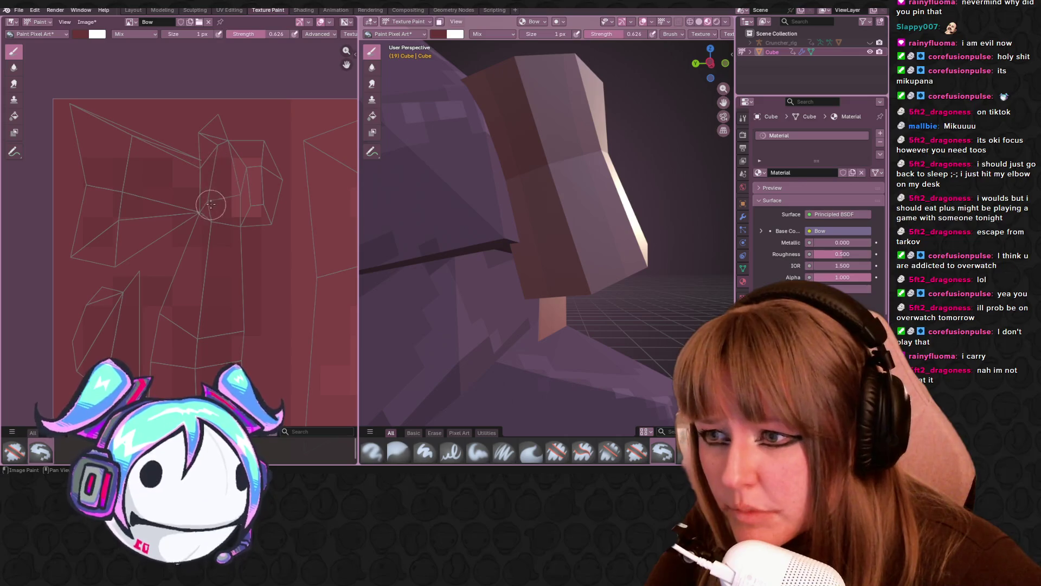
pyautogui.keyDown('ctrl'); pyautogui.moveTo(296, 175); pyautogui.dragTo(245, 225, button='middle'); pyautogui.keyUp('ctrl')
pyautogui.moveTo(534, 248)
pyautogui.mouseDown(button='middle')
pyautogui.moveTo(561, 274)
pyautogui.moveTo(516, 234)
pyautogui.mouseUp(button='middle')
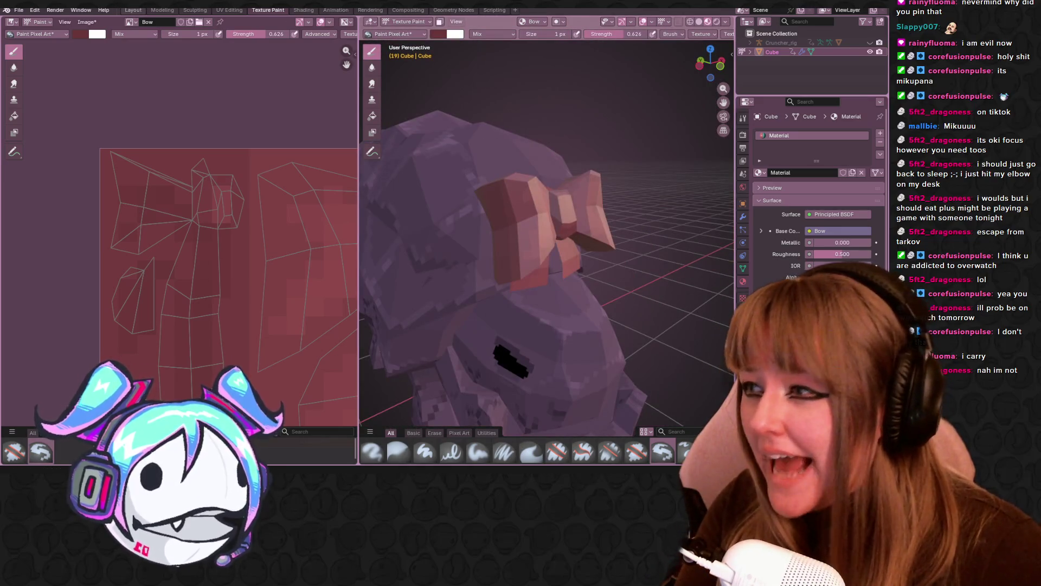
# Step: Return to the Layout workspace and hide Cruncher_obj in the Outliner, leaving the bow alone
pyautogui.click(133, 10)
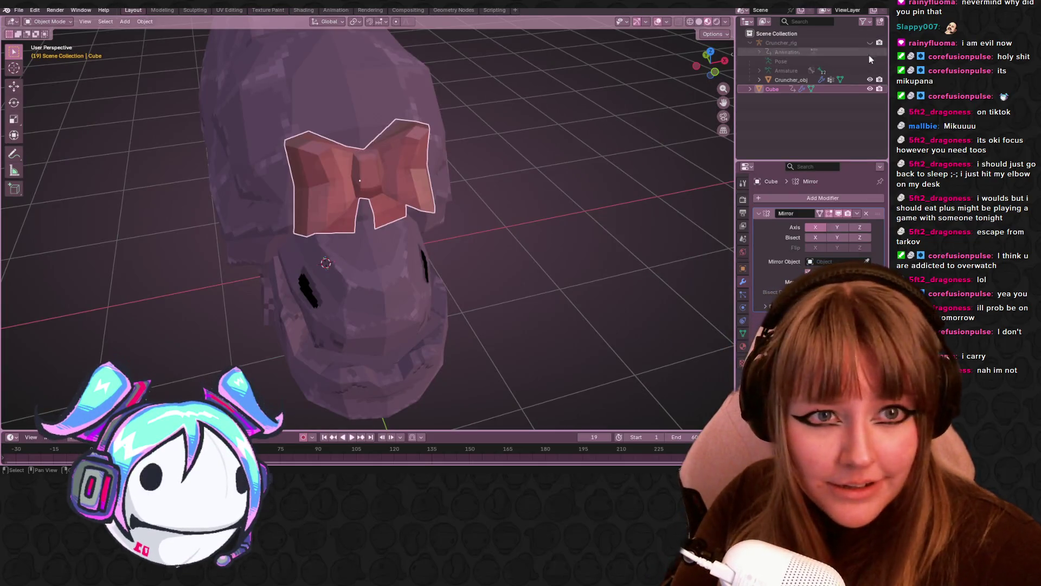
pyautogui.click(870, 79)
pyautogui.moveTo(282, 184); pyautogui.dragTo(455, 232, button='middle')
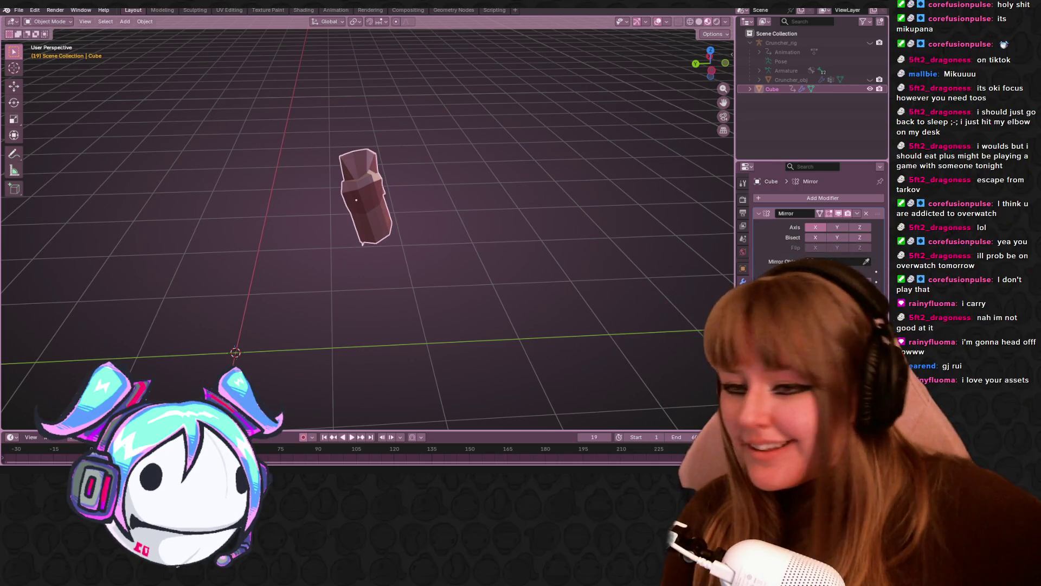
pyautogui.moveTo(515, 157)
pyautogui.mouseDown(button='middle')
pyautogui.moveTo(451, 115)
pyautogui.moveTo(263, 148)
pyautogui.moveTo(181, 105)
pyautogui.moveTo(125, 107)
pyautogui.moveTo(80, 148)
pyautogui.moveTo(346, 213)
pyautogui.moveTo(472, 207)
pyautogui.moveTo(688, 61)
pyautogui.mouseUp(button='middle')
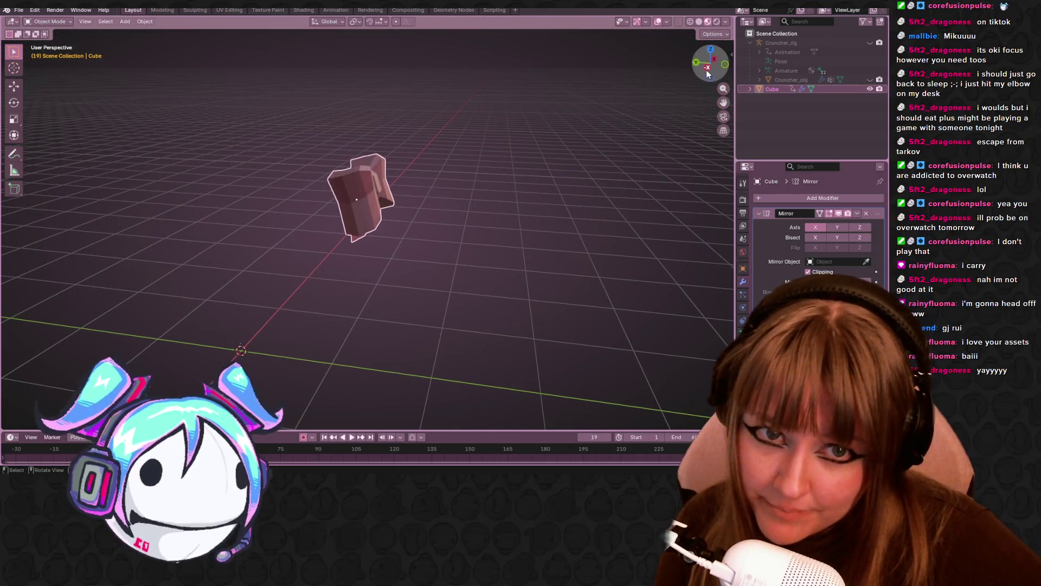
# Step: In left orthographic view, apply the bow's rotation and scale
pyautogui.click(708, 69)
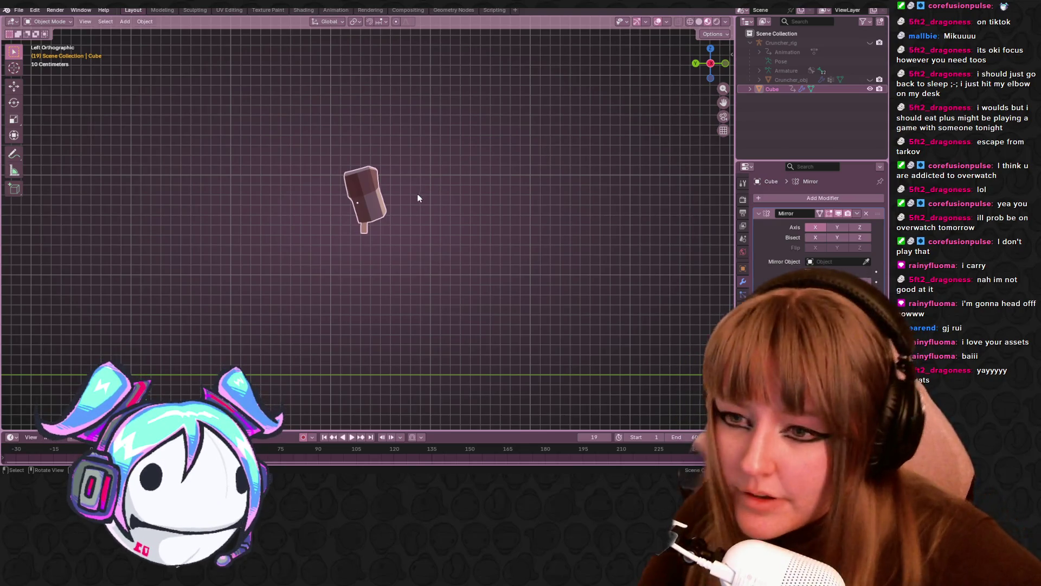
pyautogui.hotkey('ctrl', 'a')
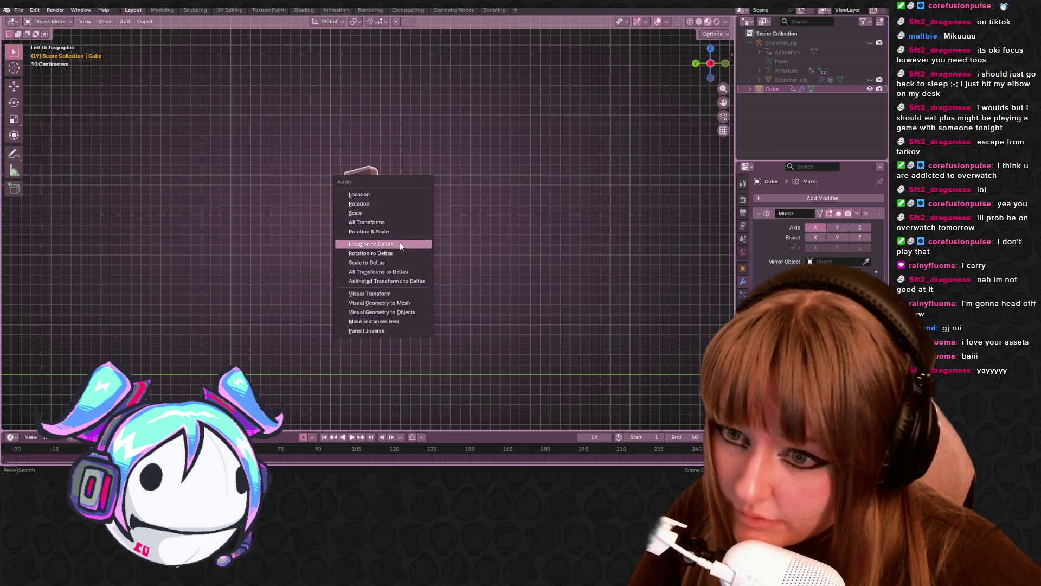
pyautogui.click(399, 232)
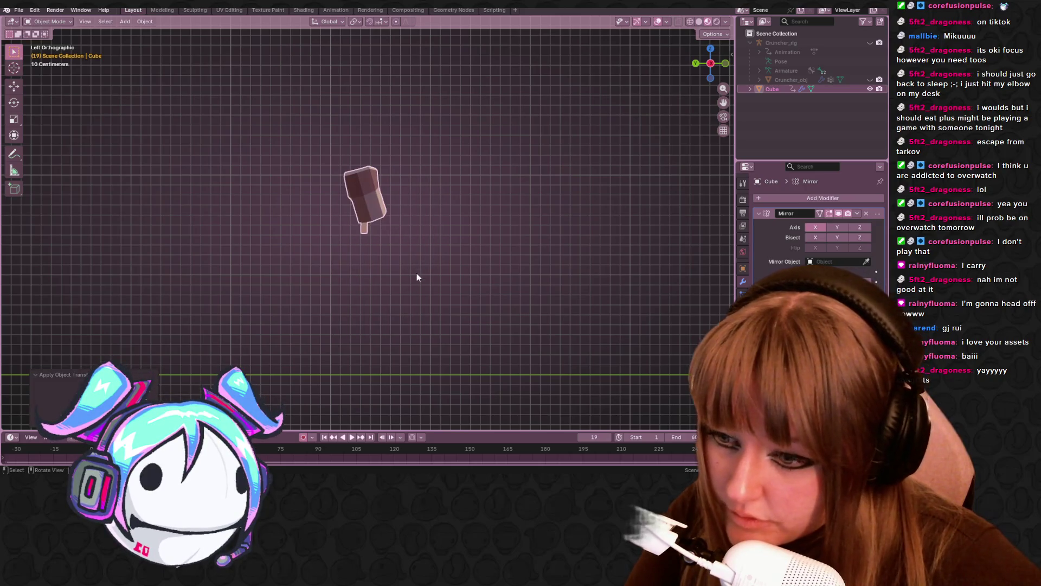
# Step: Reset the bow's origin using Set Origin
pyautogui.keyDown('shift'); pyautogui.moveTo(416, 272); pyautogui.dragTo(481, 176, button='middle'); pyautogui.keyUp('shift')
pyautogui.rightClick(447, 132)
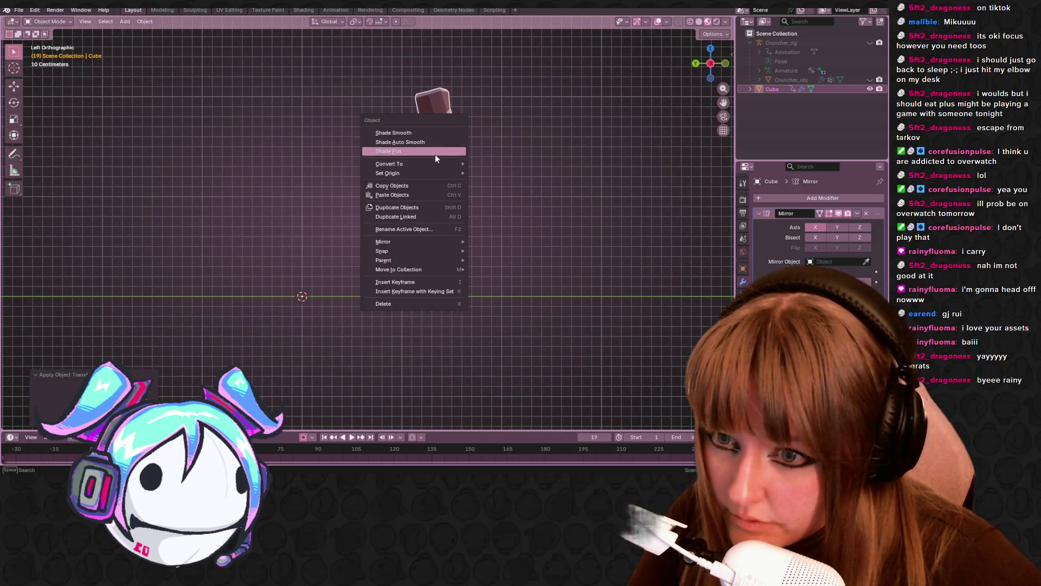
pyautogui.moveTo(432, 173)
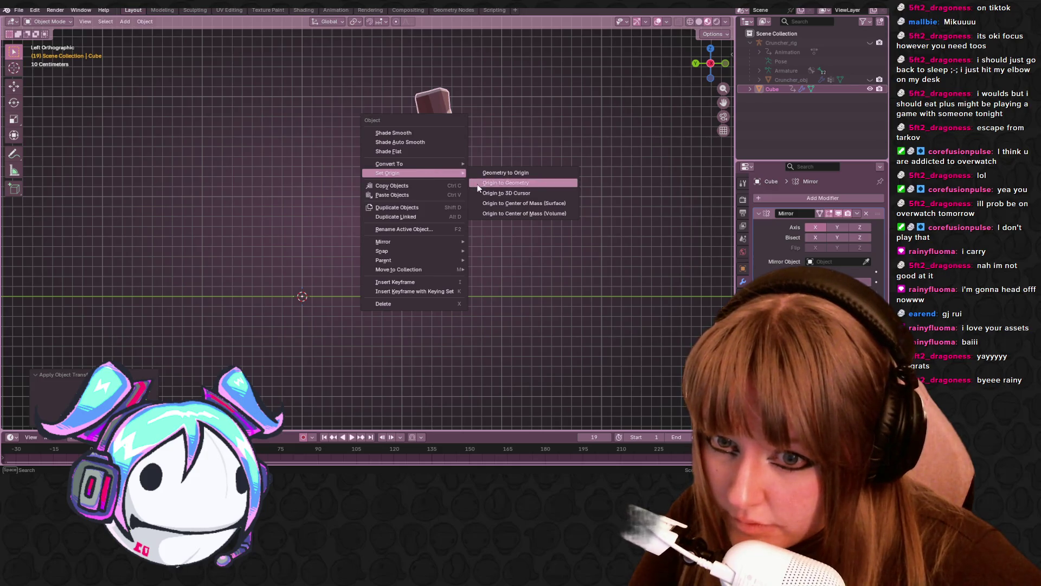
pyautogui.click(498, 175)
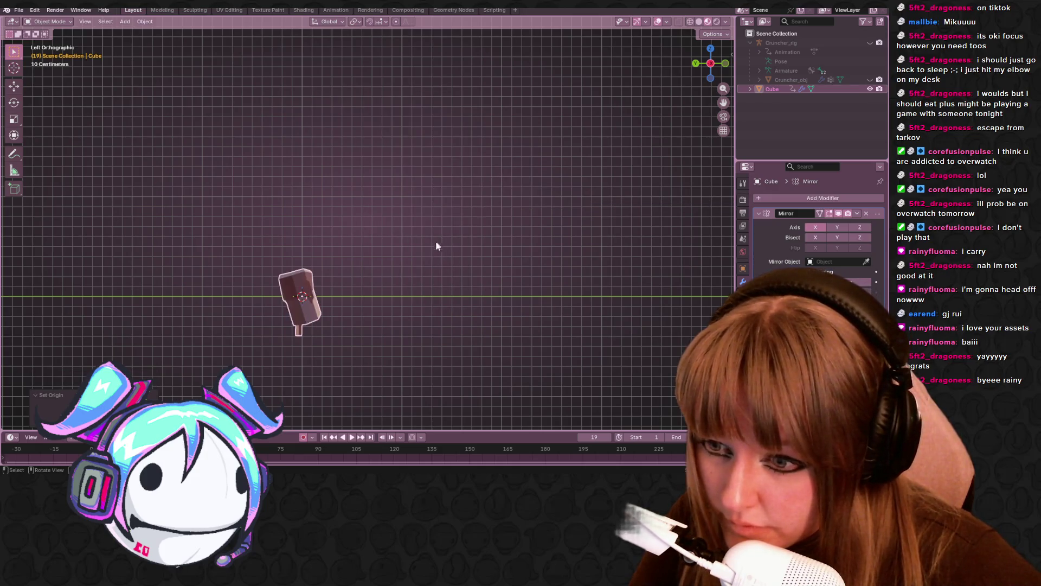
pyautogui.scroll(4, 353, 353)
pyautogui.keyDown('shift'); pyautogui.moveTo(353, 353); pyautogui.dragTo(375, 216, button='middle'); pyautogui.keyUp('shift')
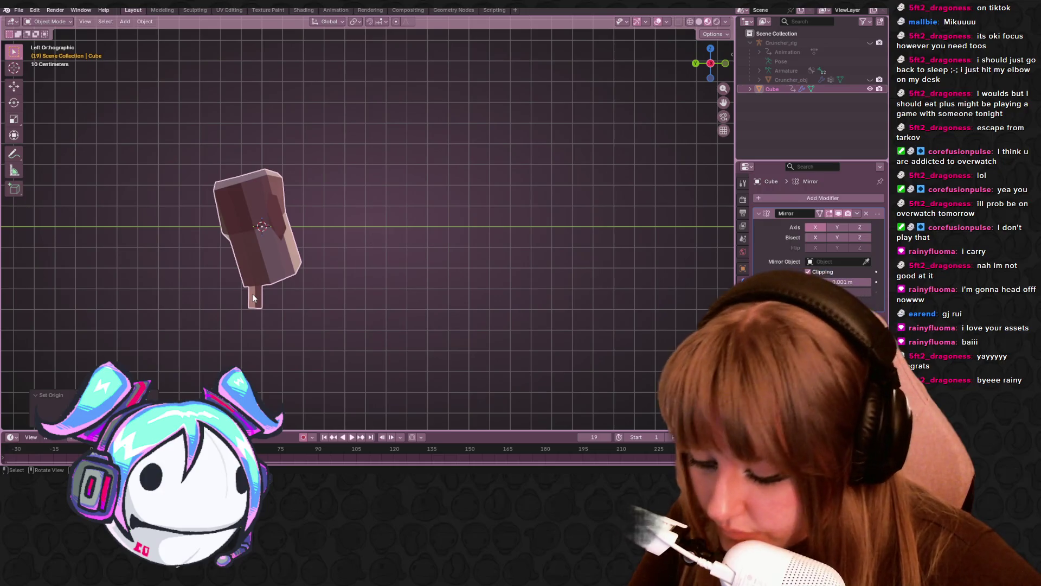
# Step: Move the bow's mesh geometry to a new position in Edit Mode
pyautogui.press('Tab')
pyautogui.press('g')
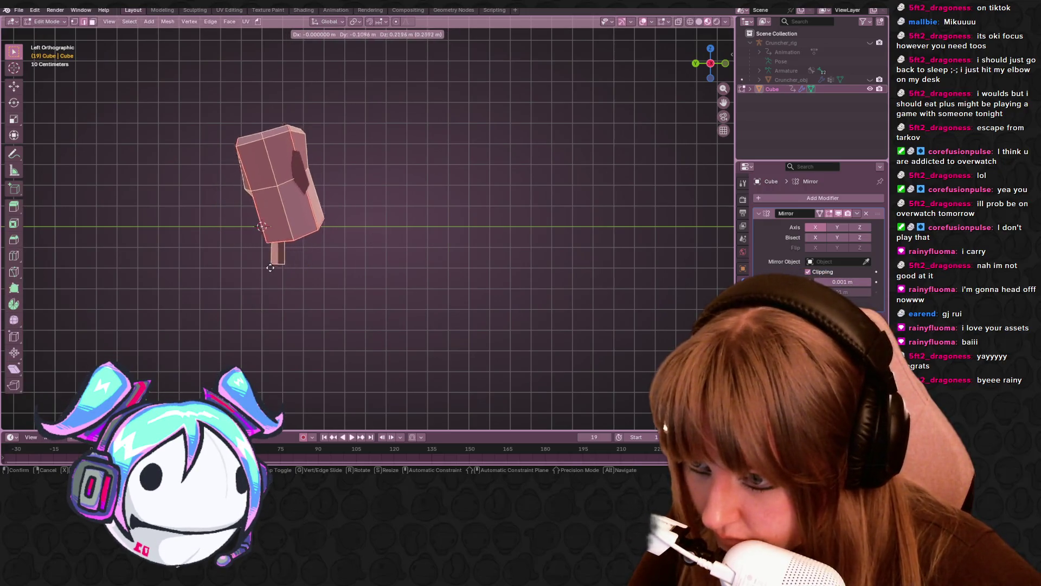
pyautogui.click(282, 289)
pyautogui.moveTo(281, 289)
pyautogui.mouseDown(button='middle')
pyautogui.moveTo(383, 194)
pyautogui.moveTo(506, 221)
pyautogui.moveTo(495, 284)
pyautogui.moveTo(523, 291)
pyautogui.moveTo(284, 252)
pyautogui.moveTo(267, 314)
pyautogui.moveTo(385, 266)
pyautogui.moveTo(411, 286)
pyautogui.moveTo(288, 223)
pyautogui.moveTo(389, 309)
pyautogui.mouseUp(button='middle')
pyautogui.press('Tab')
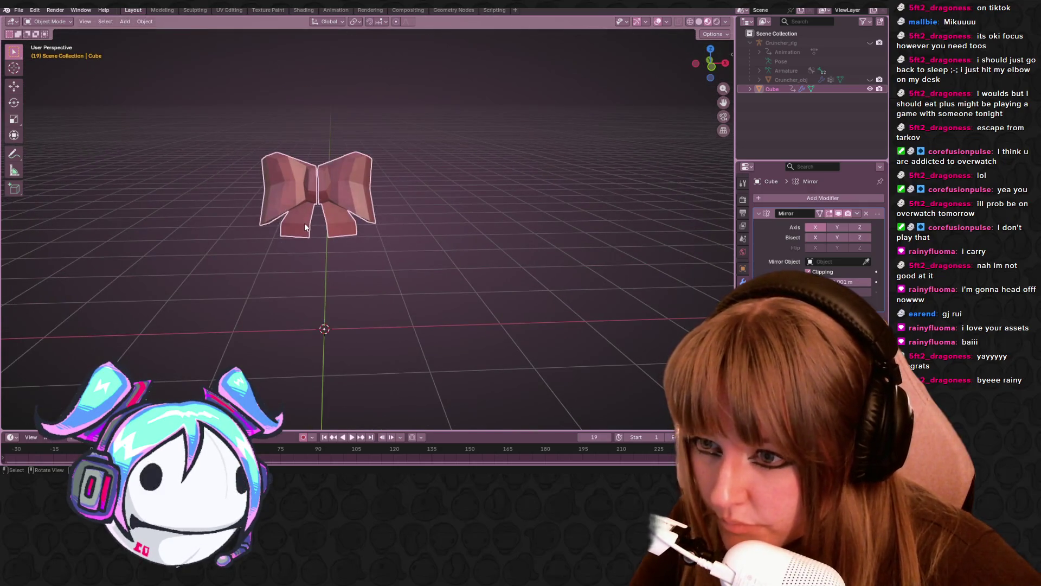
# Step: Move the whole bow object down to sit at the world origin
pyautogui.moveTo(318, 220)
pyautogui.mouseDown(button='middle')
pyautogui.moveTo(395, 233)
pyautogui.moveTo(515, 162)
pyautogui.mouseUp(button='middle')
pyautogui.click(704, 70)
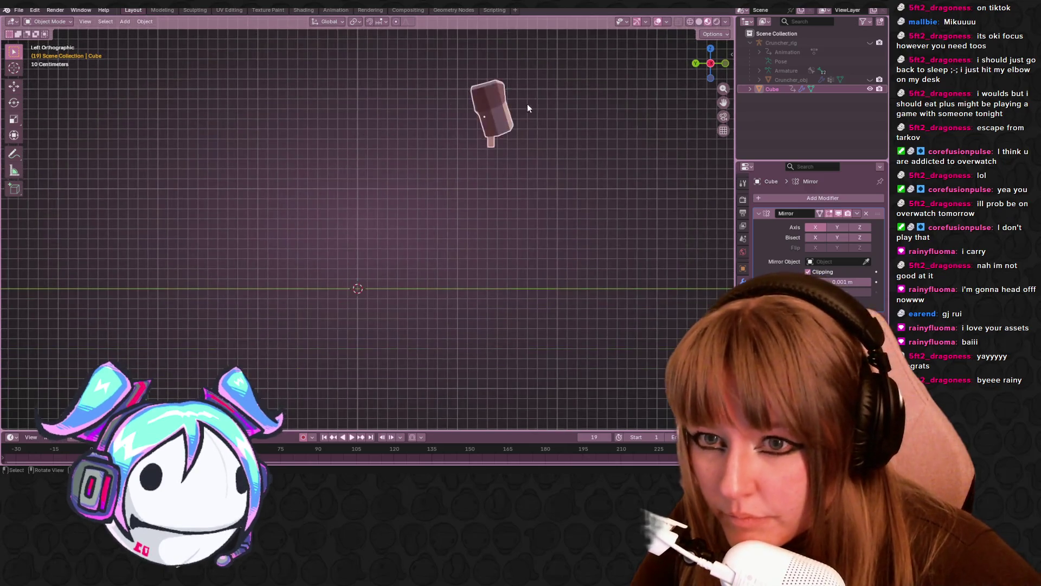
pyautogui.press('g')
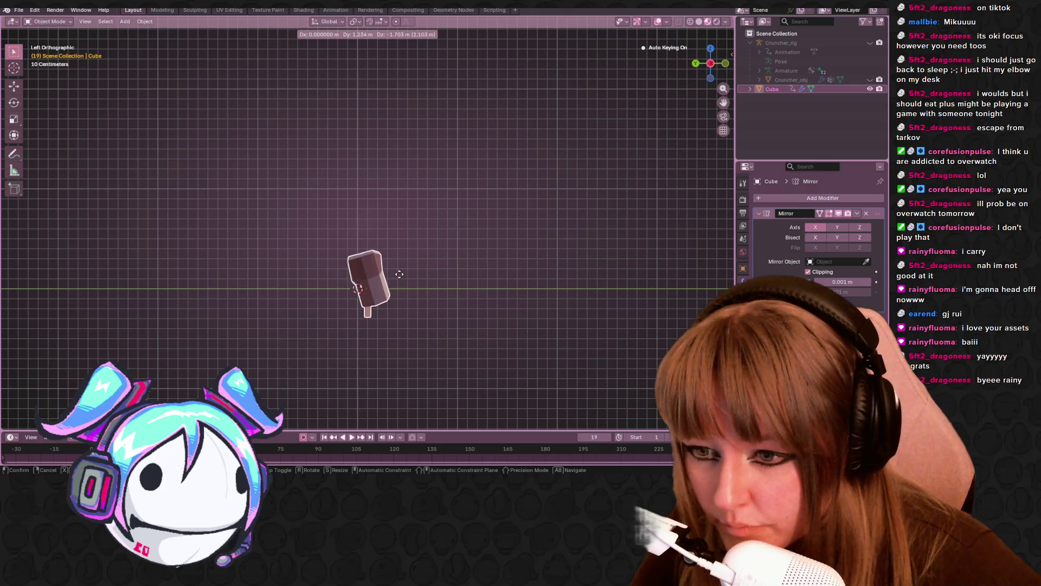
pyautogui.click(398, 278)
# Step: Apply all transforms to the bow and deselect it
pyautogui.scroll(4, 401, 292)
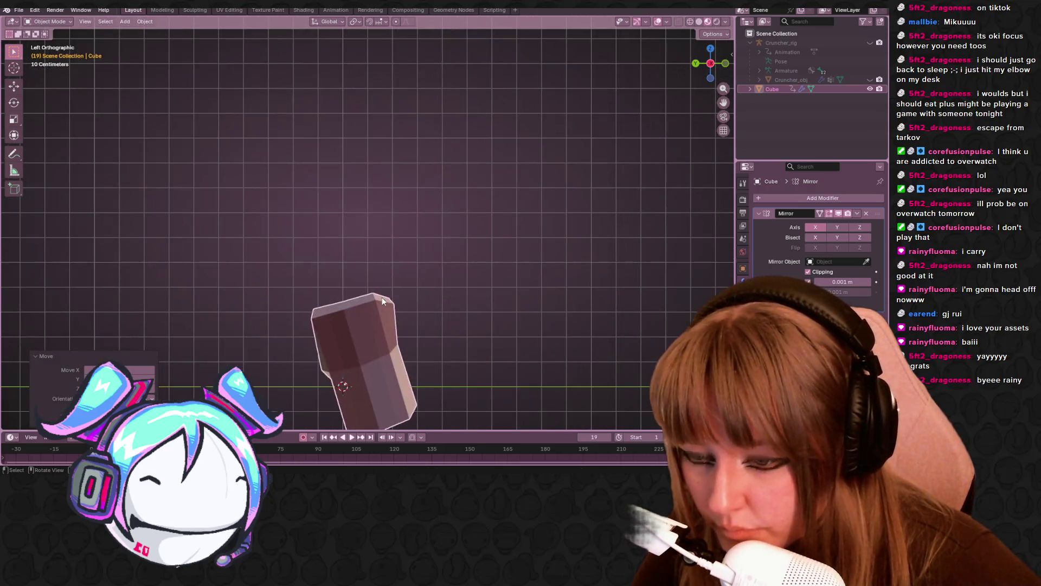
pyautogui.hotkey('ctrl', 'a')
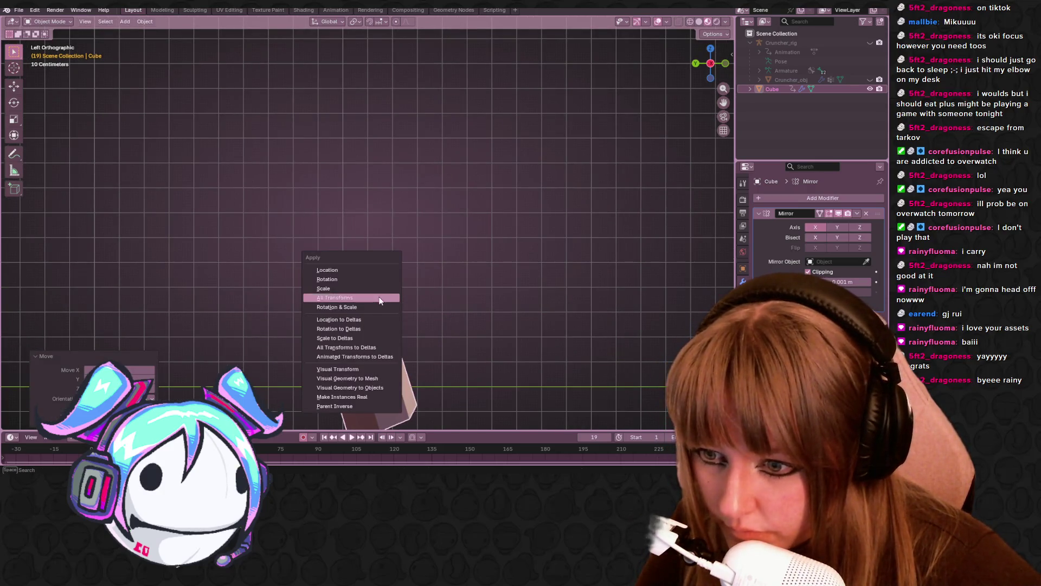
pyautogui.click(371, 299)
pyautogui.scroll(-3, 420, 304)
pyautogui.click(421, 304)
pyautogui.moveTo(421, 305)
pyautogui.mouseDown(button='middle')
pyautogui.moveTo(525, 293)
pyautogui.moveTo(409, 255)
pyautogui.moveTo(467, 216)
pyautogui.mouseUp(button='middle')
pyautogui.scroll(3, 468, 216)
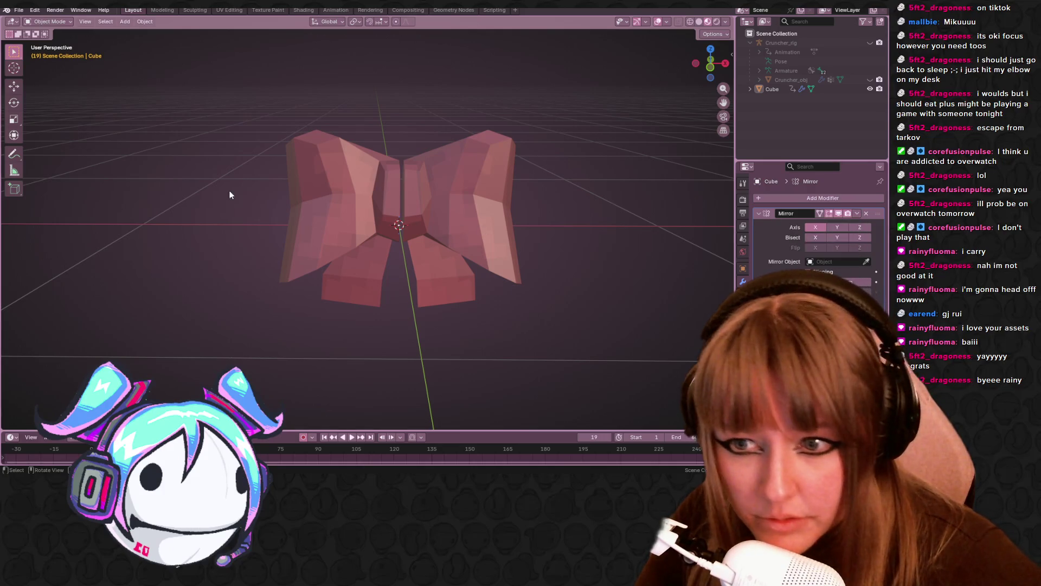
# Step: Join the bow's left half to its mirror at the centre and nudge it slightly outward
pyautogui.click(304, 196)
pyautogui.press('Tab')
pyautogui.click(710, 66)
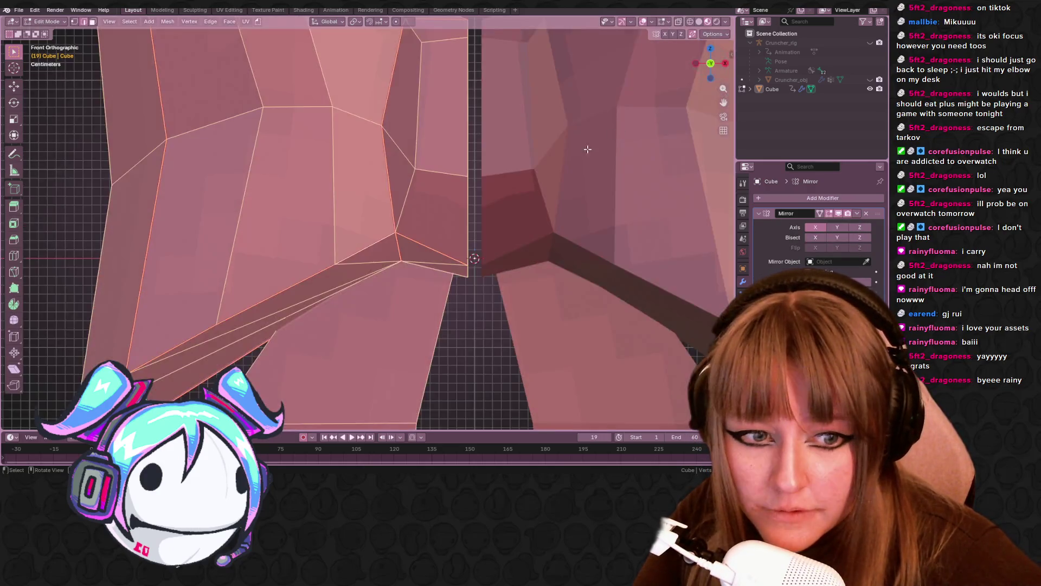
pyautogui.scroll(-3, 538, 173)
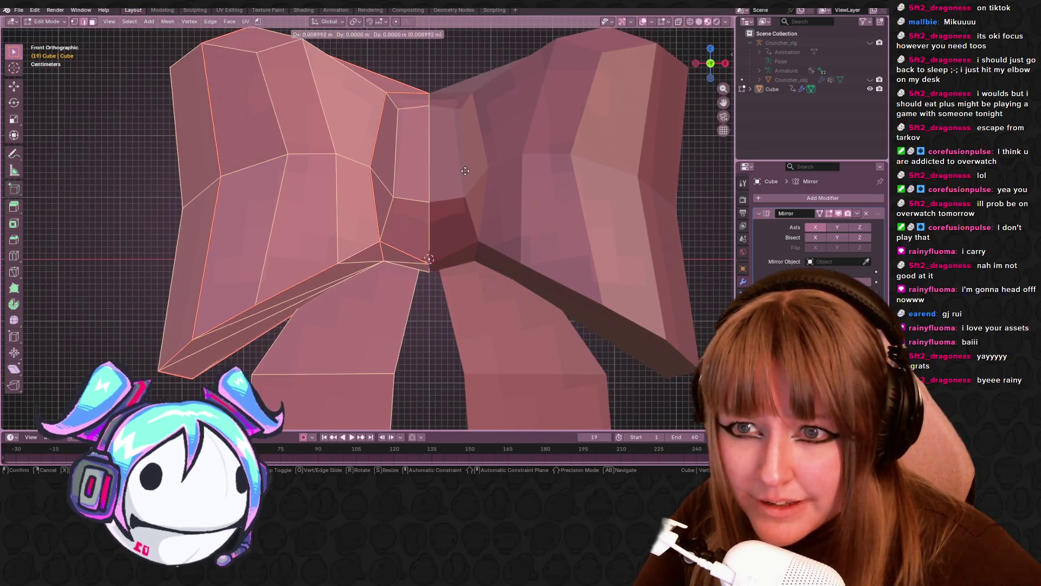
pyautogui.click(730, 227)
pyautogui.click(857, 213)
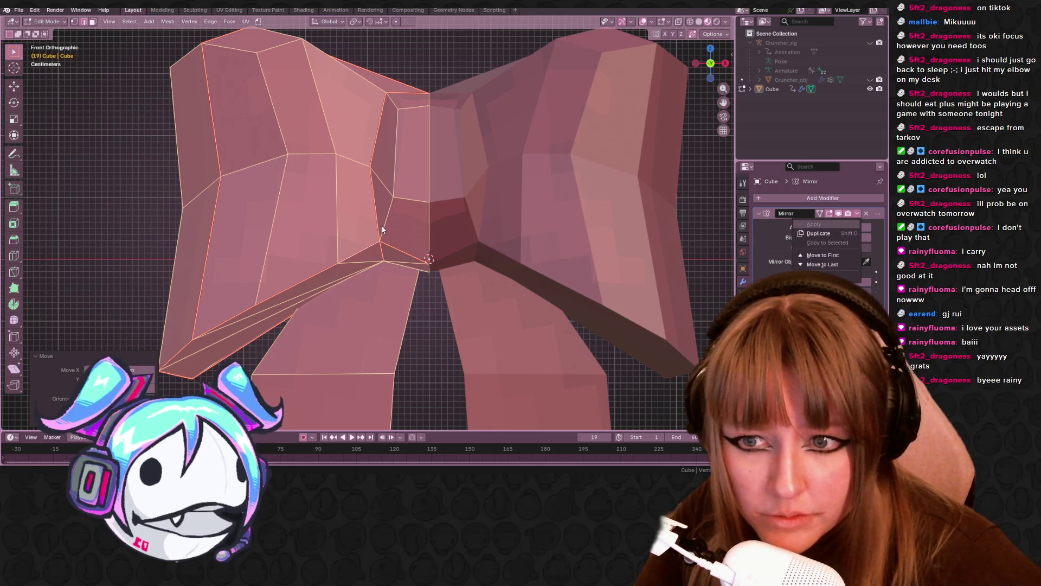
pyautogui.press('g')
pyautogui.click(374, 225)
pyautogui.press('Tab')
# Step: Apply the Mirror modifier, save the file, and apply all transforms
pyautogui.click(857, 213)
pyautogui.click(797, 225)
pyautogui.scroll(-5, 333, 236)
pyautogui.moveTo(333, 240); pyautogui.dragTo(363, 236, button='middle')
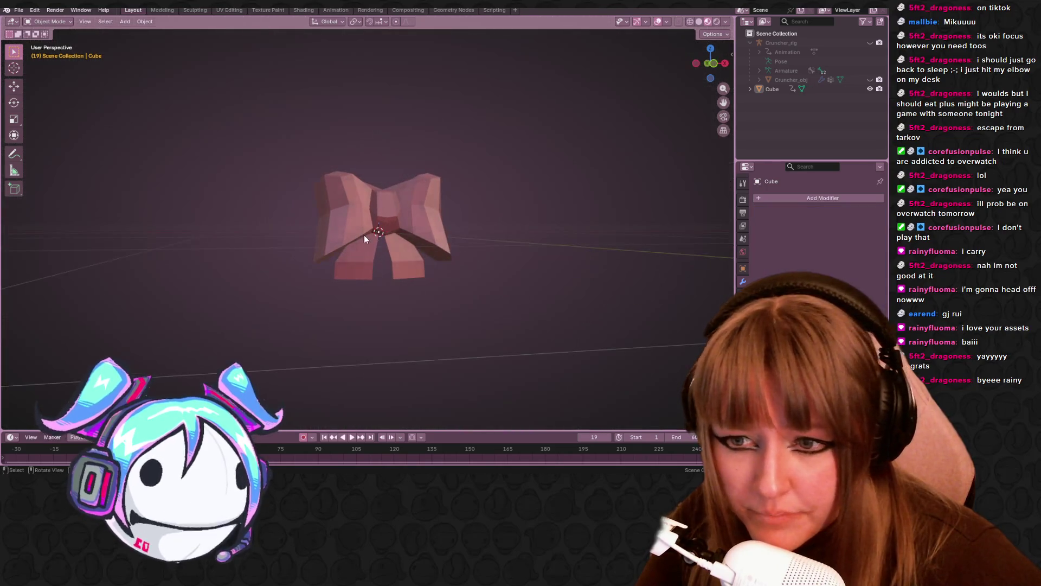
pyautogui.hotkey('ctrl', 's')
pyautogui.hotkey('ctrl', 'a')
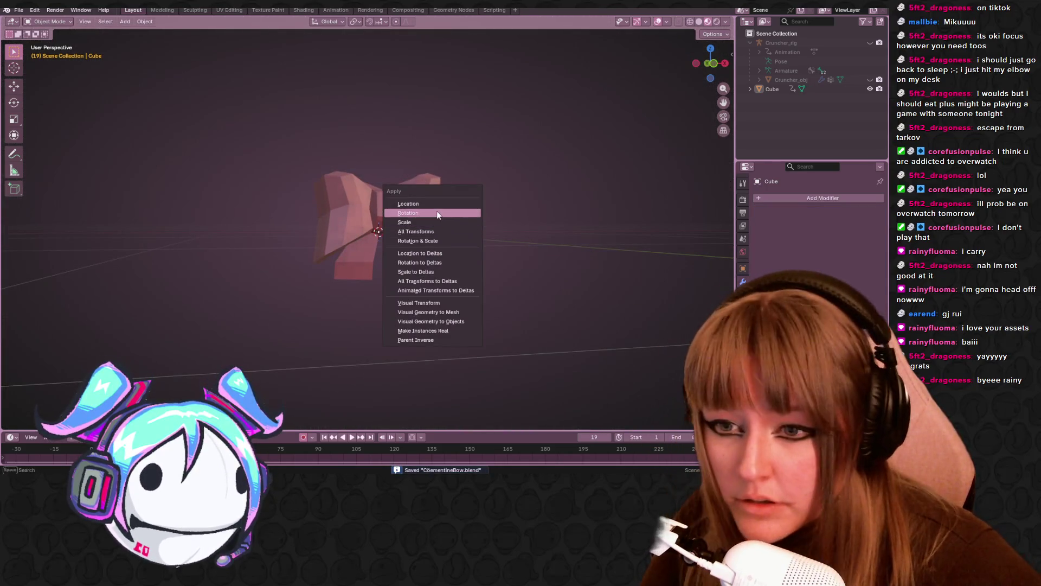
pyautogui.click(450, 232)
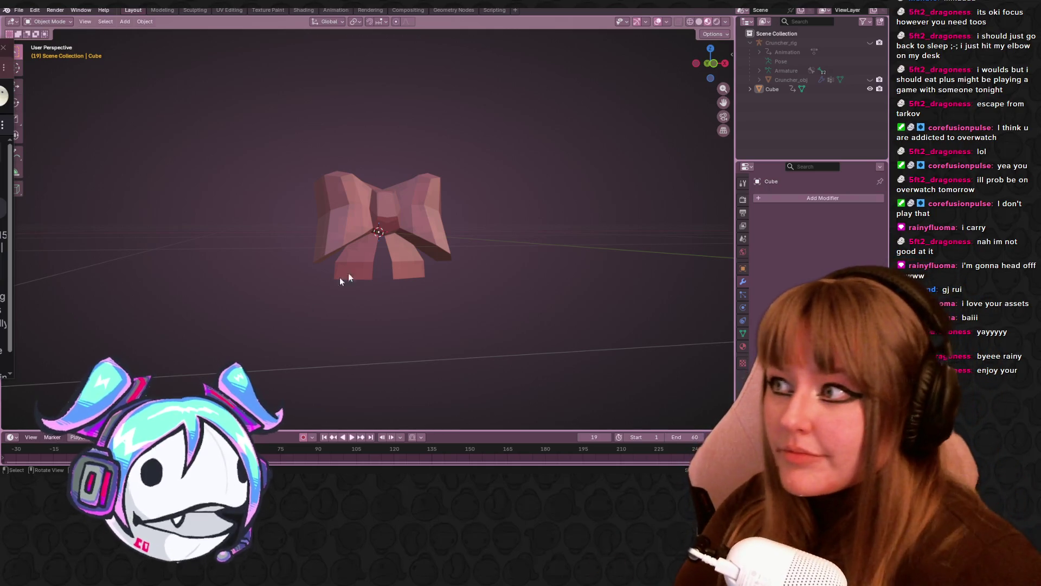
pyautogui.scroll(2, 408, 307)
# Step: Slide one vertex of the bow along its edge in Edit Mode
pyautogui.scroll(3, 503, 220)
pyautogui.moveTo(503, 220)
pyautogui.mouseDown(button='middle')
pyautogui.moveTo(475, 170)
pyautogui.moveTo(453, 187)
pyautogui.moveTo(491, 149)
pyautogui.moveTo(279, 86)
pyautogui.mouseUp(button='middle')
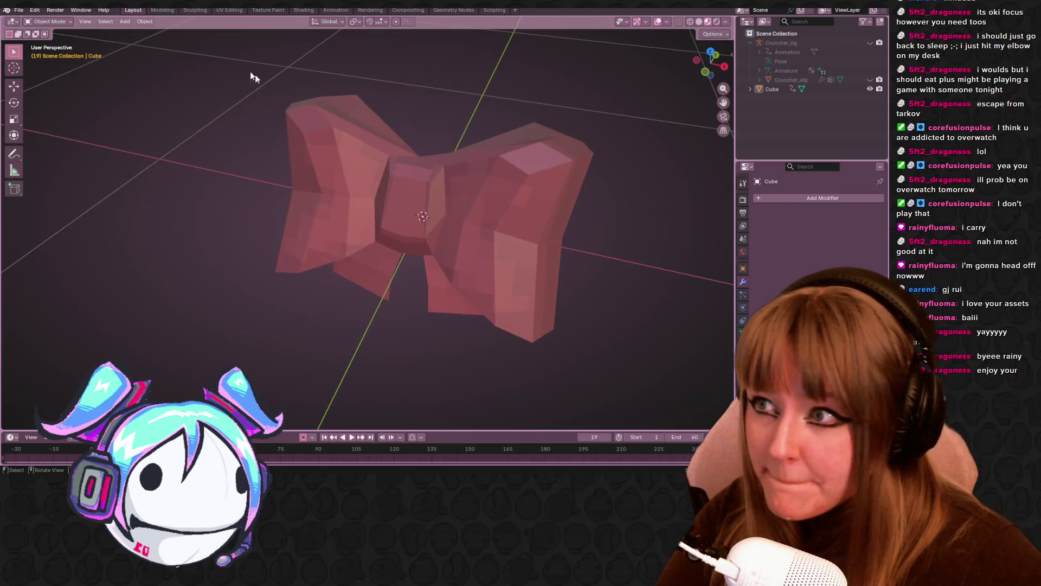
pyautogui.moveTo(440, 228)
pyautogui.mouseDown(button='middle')
pyautogui.moveTo(465, 246)
pyautogui.moveTo(503, 239)
pyautogui.moveTo(474, 244)
pyautogui.moveTo(488, 158)
pyautogui.moveTo(538, 193)
pyautogui.moveTo(419, 144)
pyautogui.moveTo(422, 161)
pyautogui.moveTo(498, 231)
pyautogui.moveTo(442, 179)
pyautogui.moveTo(478, 177)
pyautogui.moveTo(408, 187)
pyautogui.moveTo(445, 227)
pyautogui.moveTo(418, 275)
pyautogui.moveTo(318, 230)
pyautogui.moveTo(457, 235)
pyautogui.moveTo(456, 193)
pyautogui.moveTo(423, 173)
pyautogui.mouseUp(button='middle')
pyautogui.press('Tab')
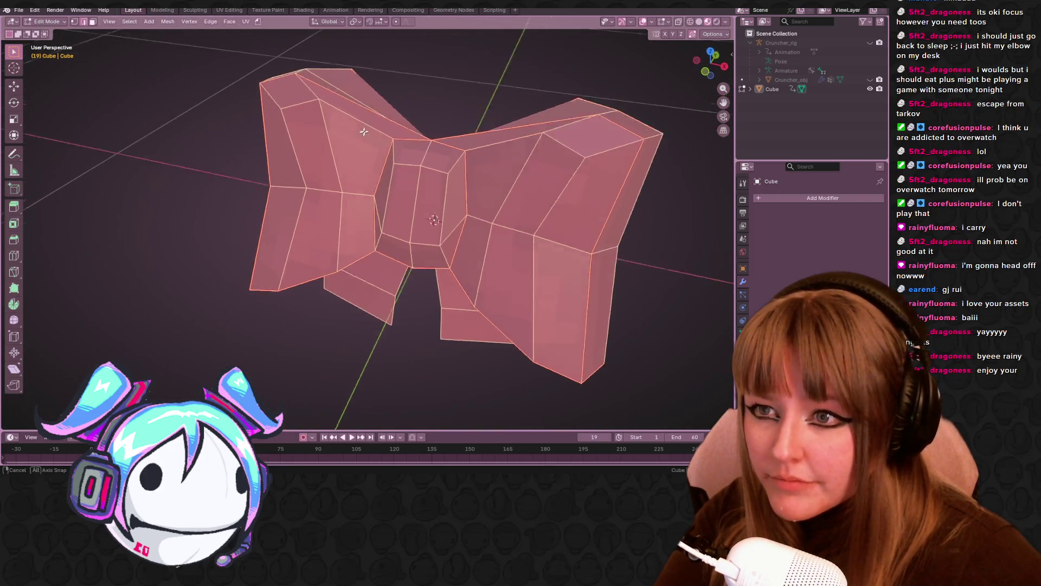
pyautogui.click(324, 90)
pyautogui.moveTo(324, 90); pyautogui.dragTo(344, 89, button='middle')
pyautogui.hotkey('shift', 'v')
pyautogui.click(346, 99)
pyautogui.scroll(-5, 345, 99)
pyautogui.press('Tab')
# Step: Select the whole bow, inspect it from several angles, and go to the Animation workspace
pyautogui.moveTo(380, 136); pyautogui.dragTo(507, 214, button='middle')
pyautogui.press('a')
pyautogui.moveTo(514, 314)
pyautogui.mouseDown(button='middle')
pyautogui.moveTo(423, 222)
pyautogui.moveTo(472, 256)
pyautogui.moveTo(463, 279)
pyautogui.mouseUp(button='middle')
pyautogui.scroll(3, 321, 234)
pyautogui.moveTo(320, 234)
pyautogui.mouseDown(button='middle')
pyautogui.moveTo(305, 114)
pyautogui.moveTo(383, 305)
pyautogui.moveTo(344, 204)
pyautogui.moveTo(493, 242)
pyautogui.moveTo(556, 279)
pyautogui.moveTo(579, 194)
pyautogui.moveTo(556, 270)
pyautogui.moveTo(571, 385)
pyautogui.mouseUp(button='middle')
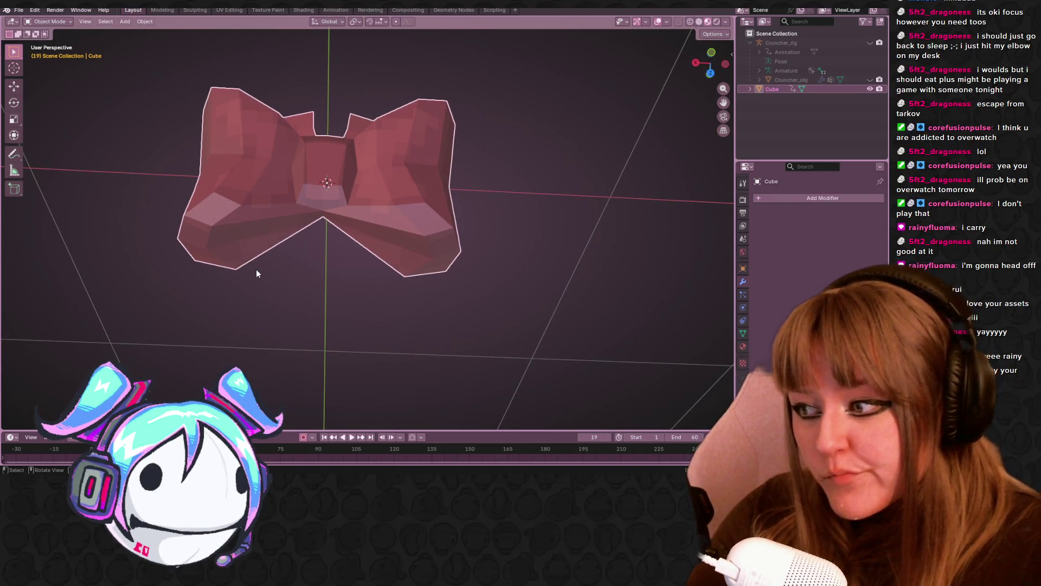
pyautogui.moveTo(304, 165)
pyautogui.mouseDown(button='middle')
pyautogui.moveTo(425, 217)
pyautogui.moveTo(467, 71)
pyautogui.moveTo(287, 97)
pyautogui.moveTo(251, 132)
pyautogui.moveTo(194, 61)
pyautogui.mouseUp(button='middle')
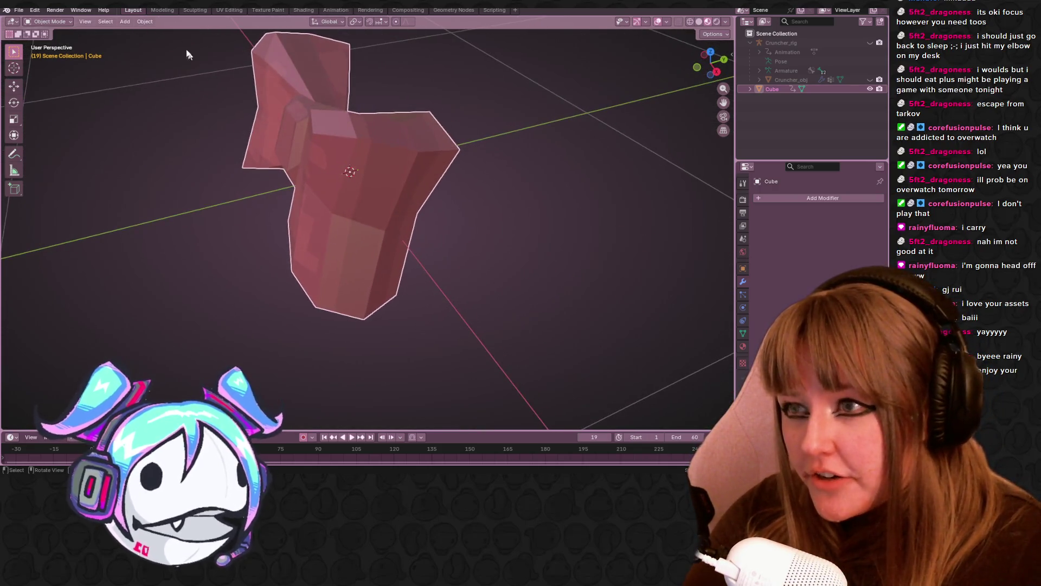
pyautogui.click(336, 10)
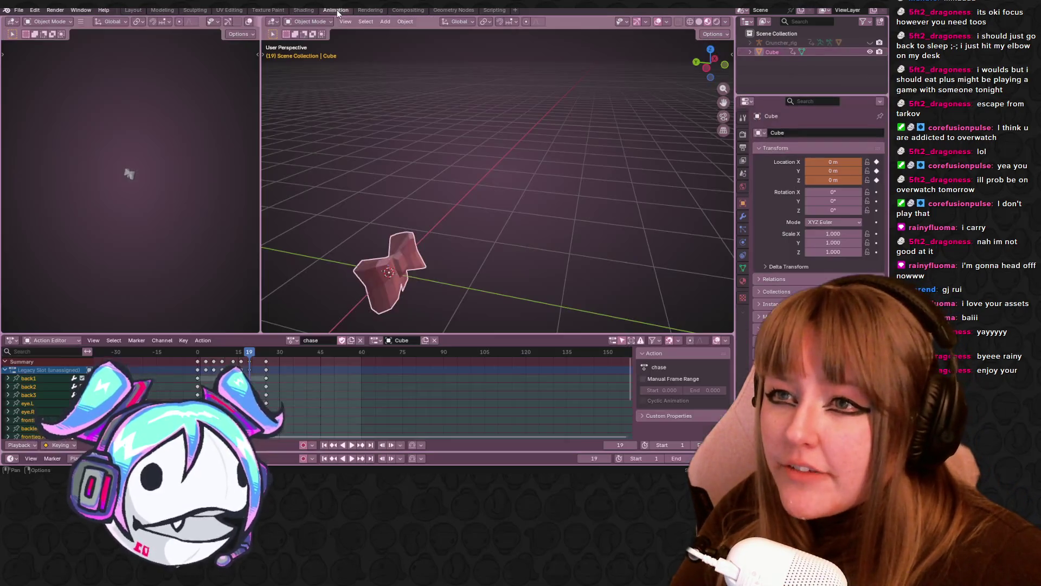
# Step: Save the painted Bow texture image from the Texture Paint workspace
pyautogui.click(268, 11)
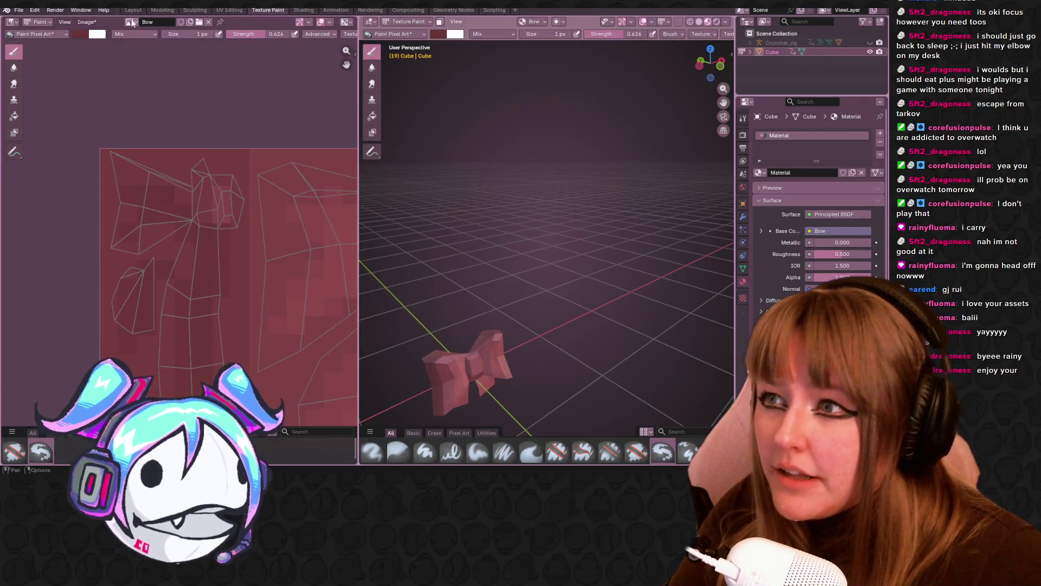
pyautogui.click(130, 22)
pyautogui.click(87, 22)
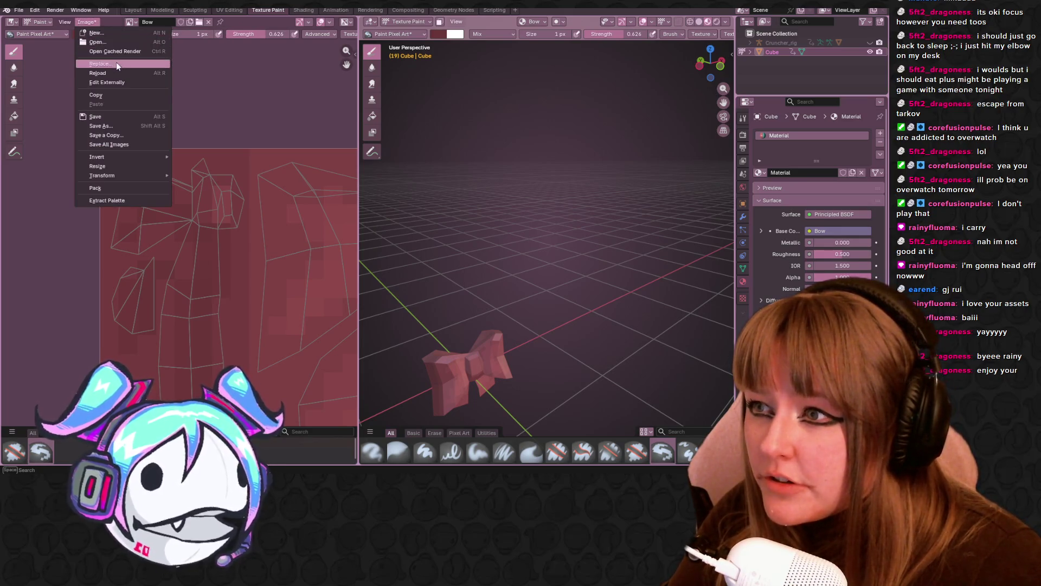
pyautogui.click(140, 128)
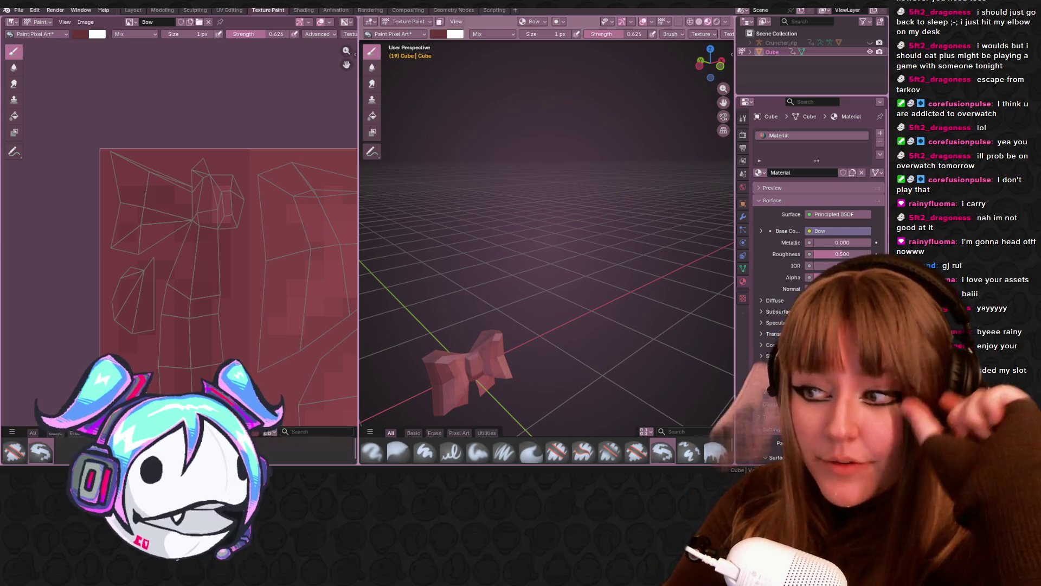
# Step: Delete Cruncher_rig from the scene
pyautogui.moveTo(553, 234)
pyautogui.keyDown('shift'); pyautogui.mouseDown(button='middle')
pyautogui.moveTo(612, 261)
pyautogui.moveTo(602, 239)
pyautogui.moveTo(597, 255)
pyautogui.moveTo(624, 244)
pyautogui.mouseUp(button='middle'); pyautogui.keyUp('shift')
pyautogui.click(778, 43)
pyautogui.press('Delete')
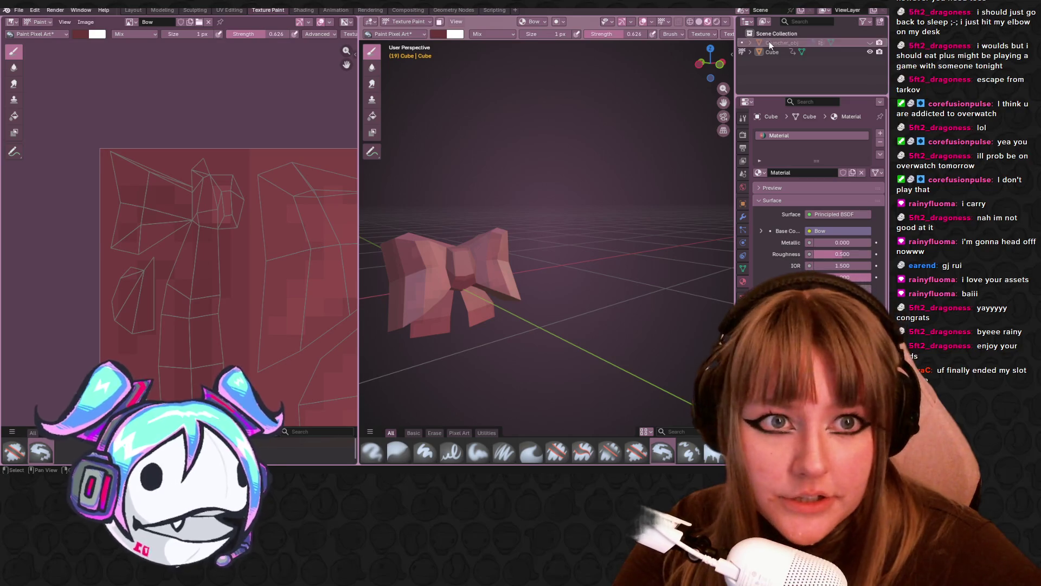
# Step: Unlink the chase action from the Cube in the Action Editor
pyautogui.moveTo(723, 102); pyautogui.dragTo(749, 94)
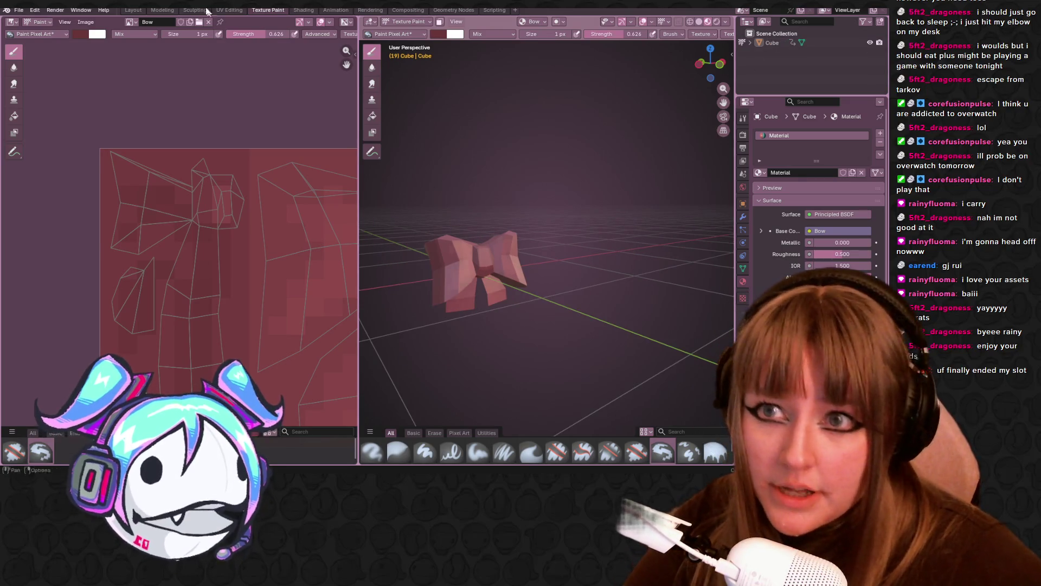
pyautogui.click(134, 10)
pyautogui.click(332, 10)
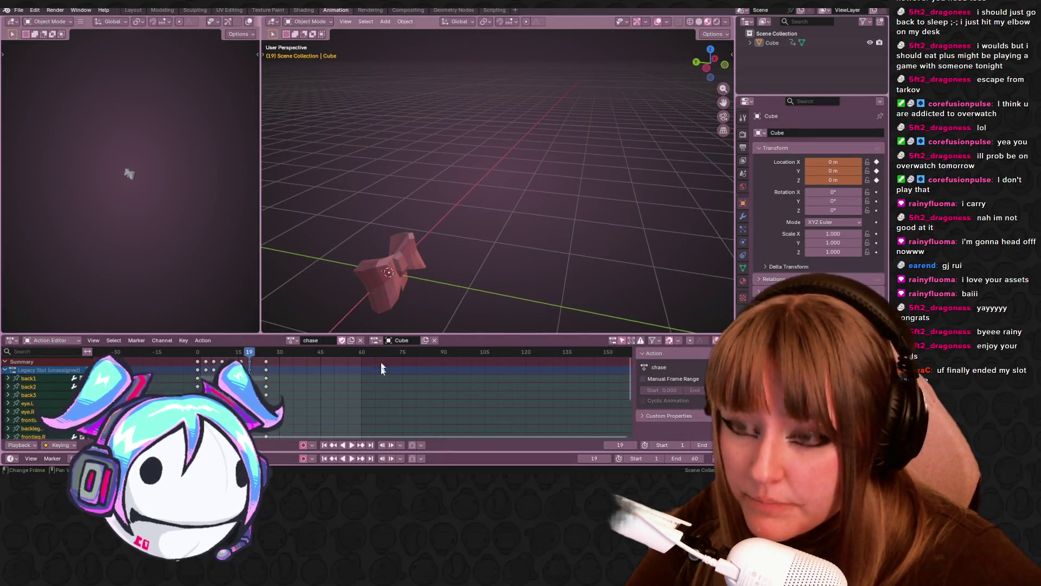
pyautogui.click(360, 340)
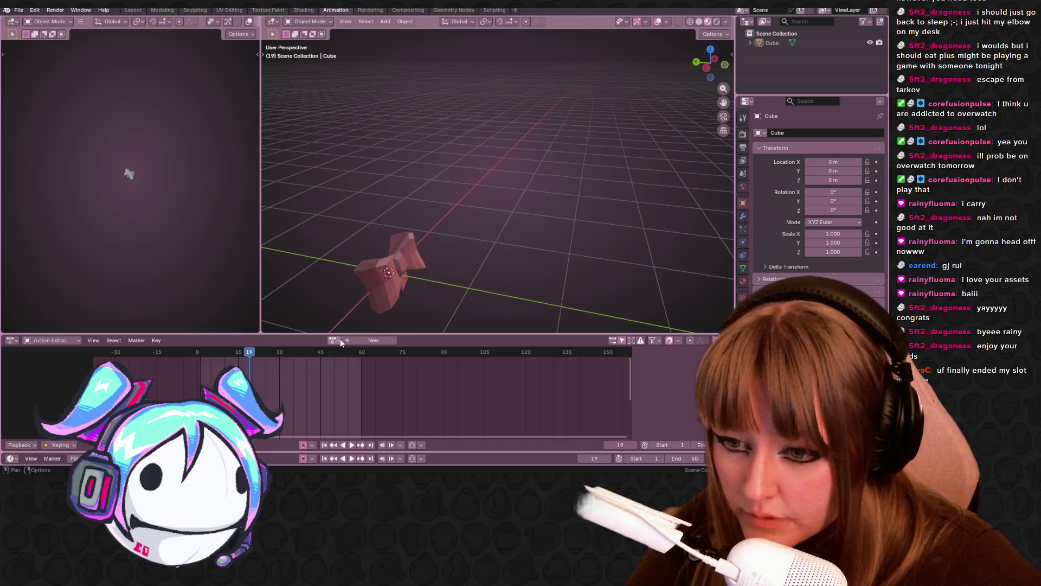
# Step: Purge 12 unused data-blocks, including CubeAction, with File > Clean Up > Purge Unused Data
pyautogui.click(340, 341)
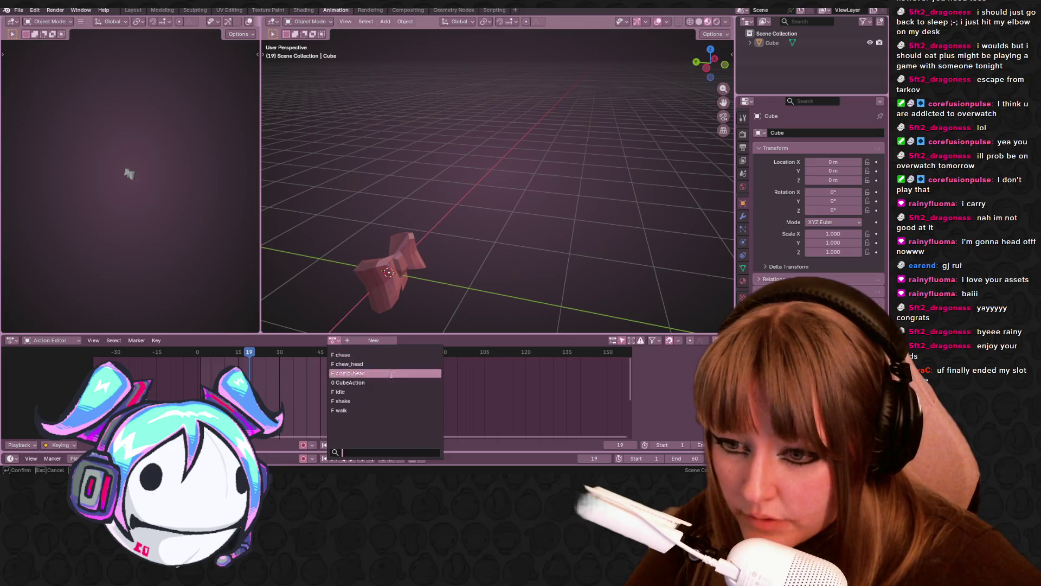
pyautogui.click(133, 10)
pyautogui.moveTo(167, 34)
pyautogui.mouseDown(button='middle')
pyautogui.moveTo(530, 214)
pyautogui.moveTo(440, 240)
pyautogui.mouseUp(button='middle')
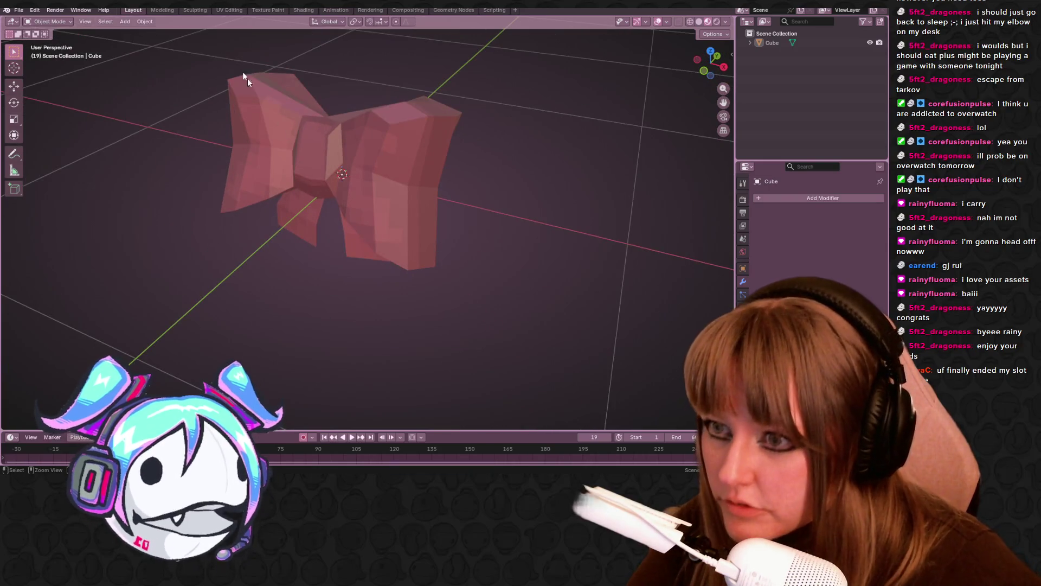
pyautogui.click(19, 10)
pyautogui.moveTo(52, 180)
pyautogui.click(138, 194)
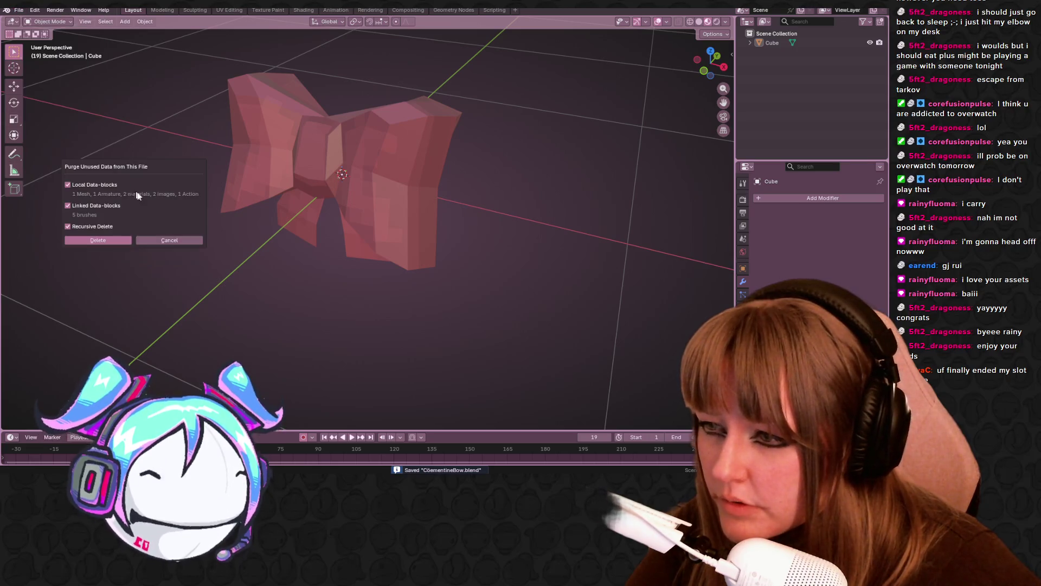
pyautogui.click(113, 239)
# Step: Assign each action in turn — clamp_head, chase, chew_head, idle, shake, walk — to inspect them
pyautogui.click(335, 11)
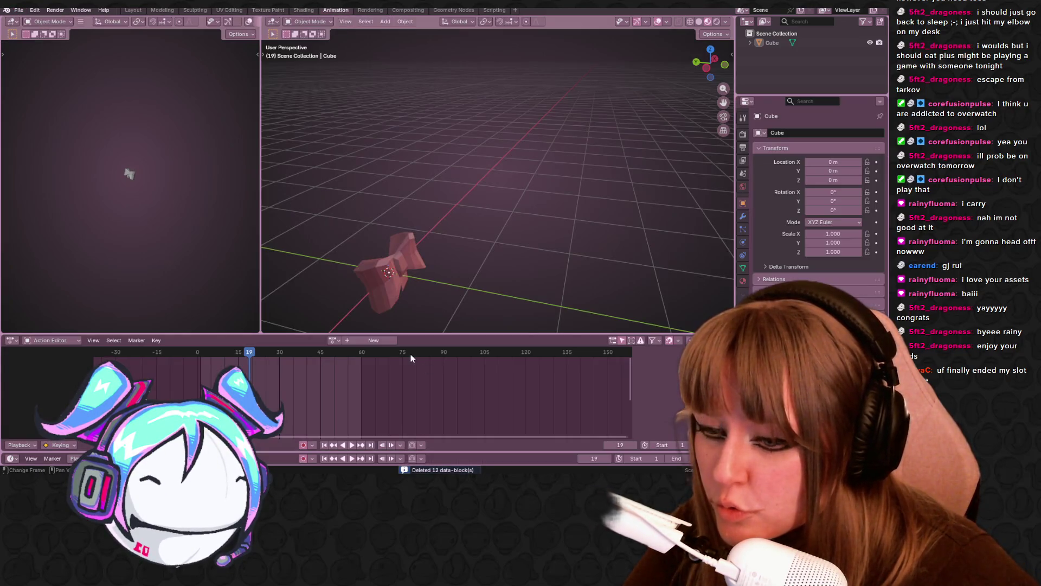
pyautogui.click(297, 340)
pyautogui.click(358, 362)
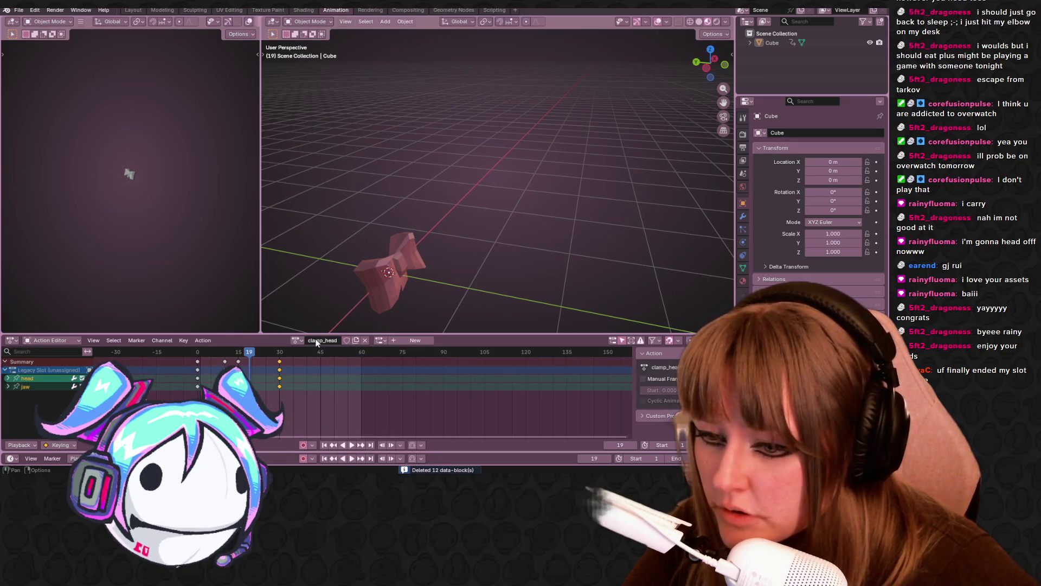
pyautogui.click(297, 340)
pyautogui.click(327, 351)
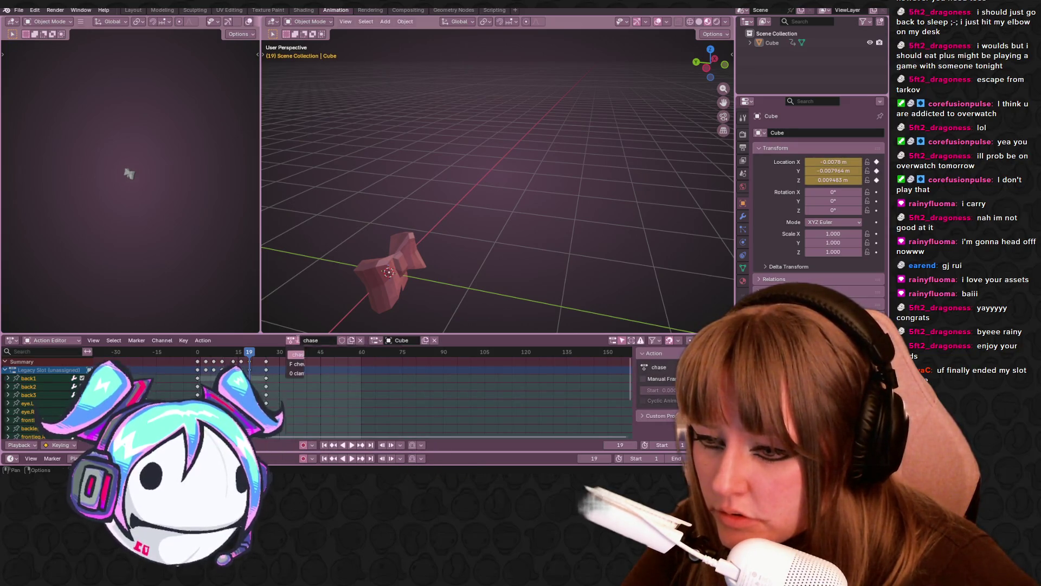
pyautogui.click(298, 340)
pyautogui.click(346, 356)
pyautogui.click(297, 340)
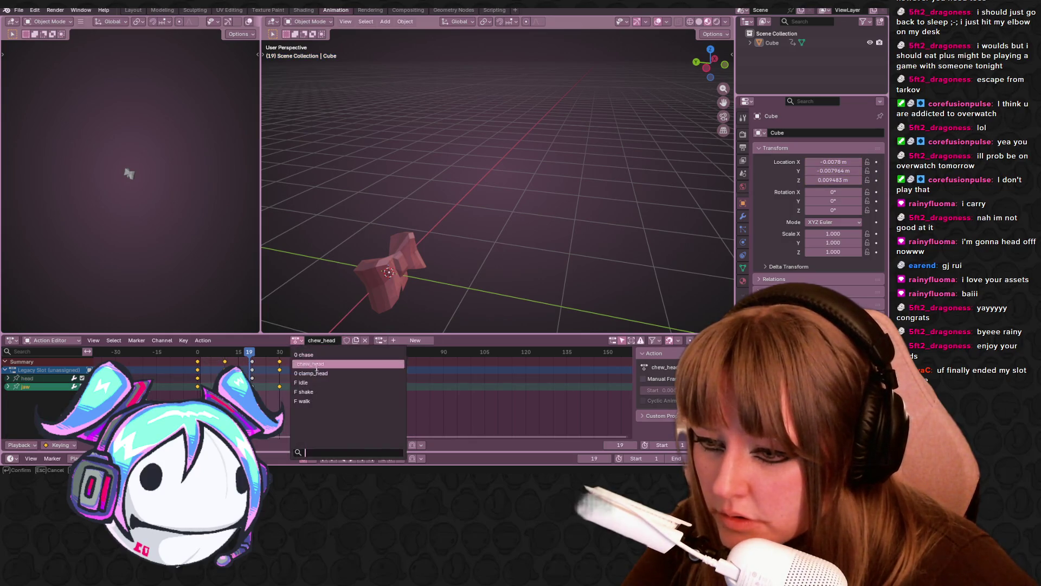
pyautogui.click(347, 382)
pyautogui.click(298, 340)
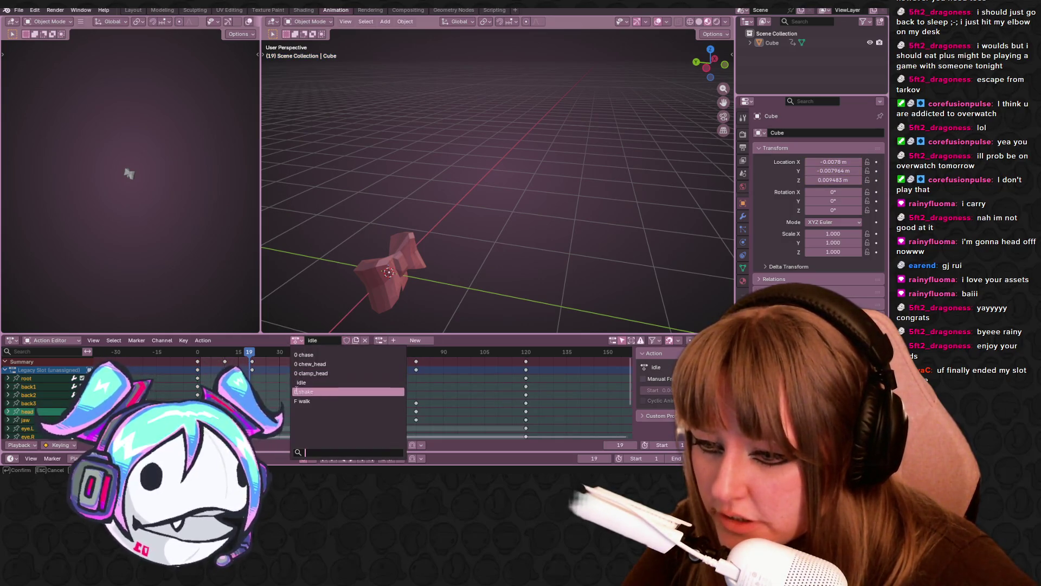
pyautogui.click(345, 351)
pyautogui.click(297, 340)
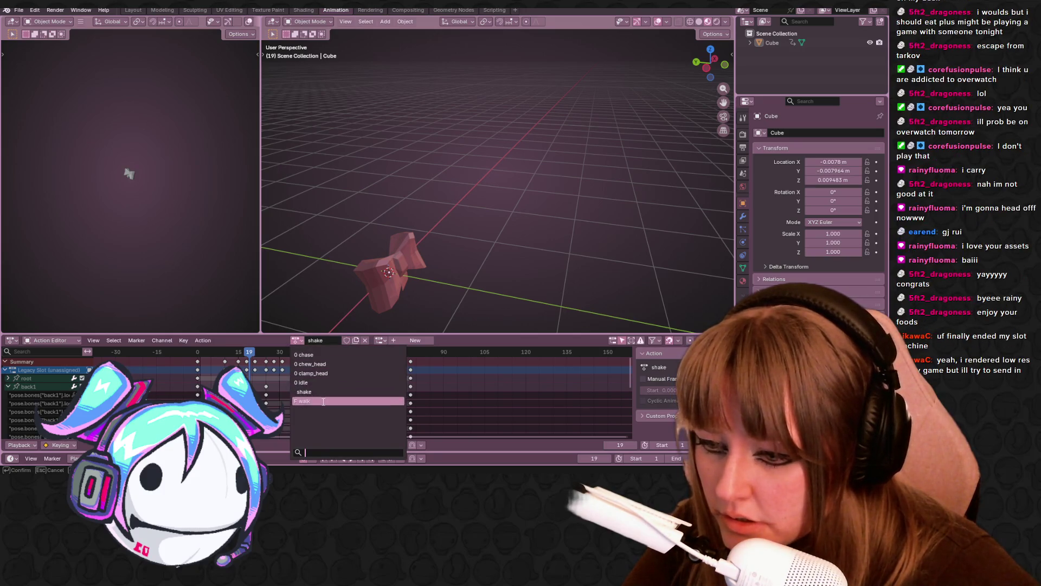
pyautogui.click(347, 393)
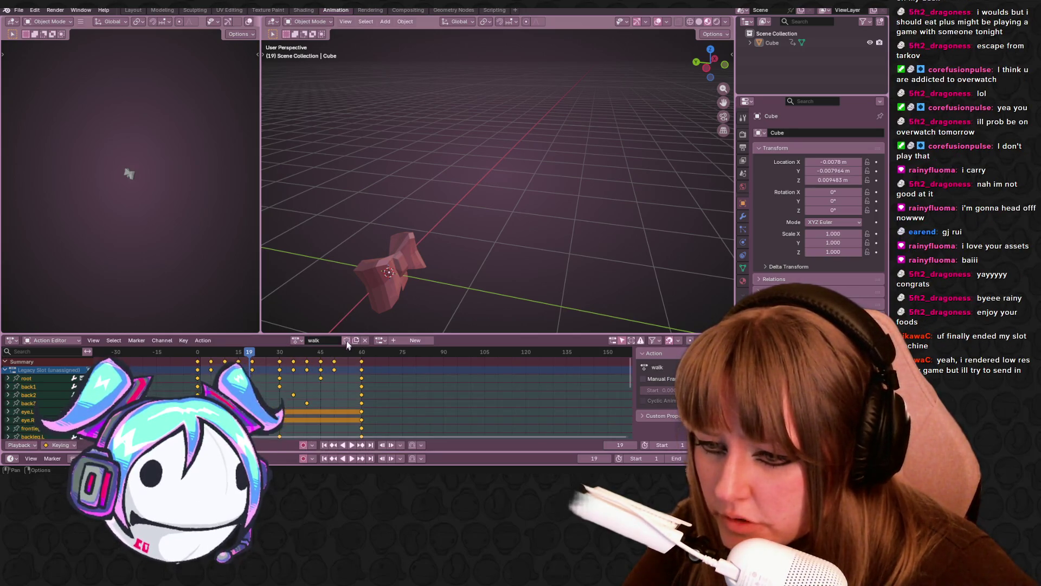
# Step: Return to the Layout workspace and bring up the File menu
pyautogui.click(133, 10)
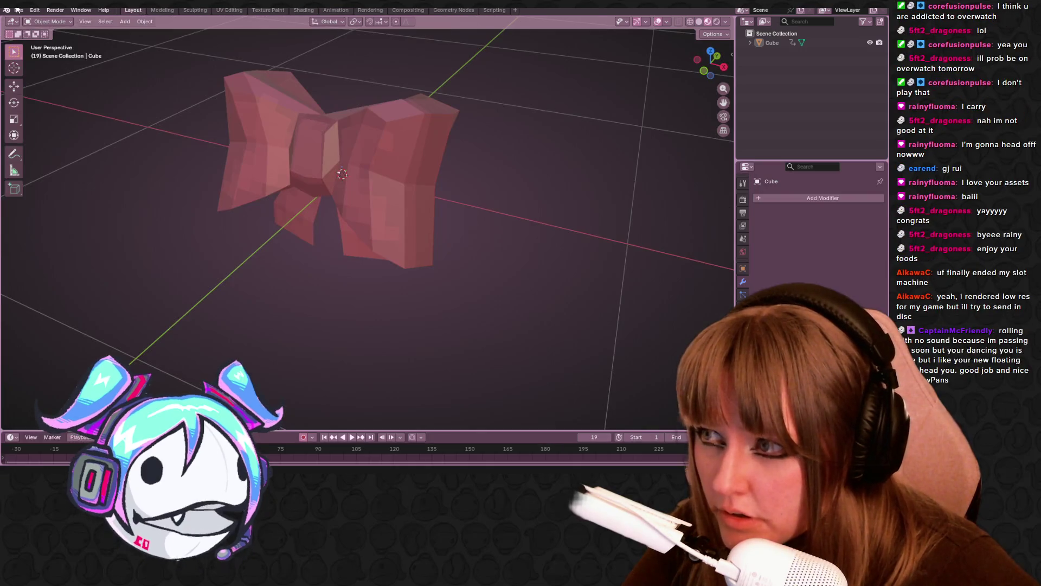
pyautogui.click(18, 10)
pyautogui.moveTo(20, 40)
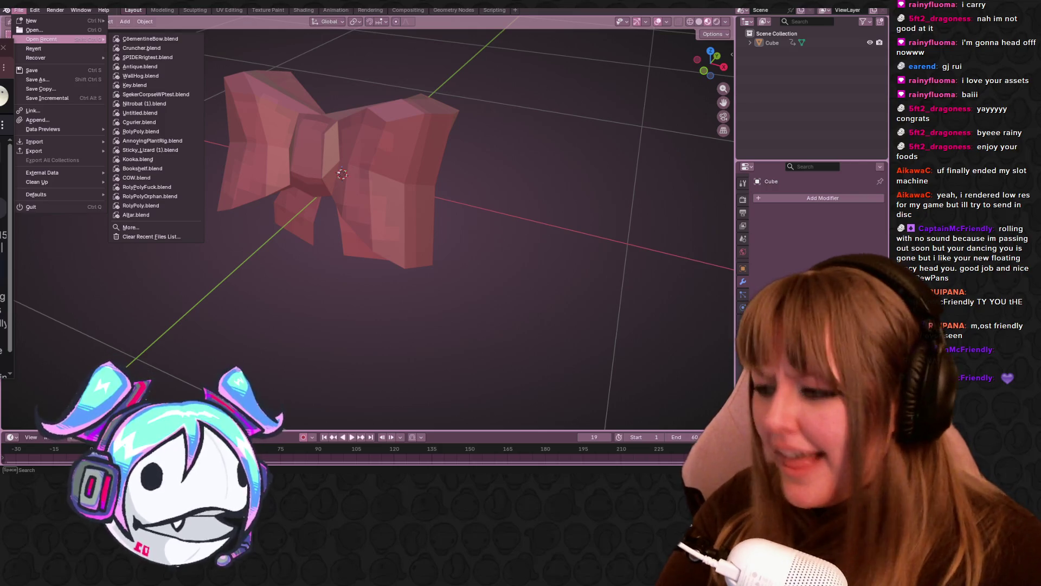
pyautogui.moveTo(299, 263)
pyautogui.mouseDown(button='middle')
pyautogui.moveTo(400, 226)
pyautogui.moveTo(525, 250)
pyautogui.moveTo(460, 203)
pyautogui.moveTo(563, 183)
pyautogui.moveTo(548, 170)
pyautogui.moveTo(385, 170)
pyautogui.moveTo(467, 93)
pyautogui.moveTo(379, 123)
pyautogui.moveTo(458, 284)
pyautogui.moveTo(412, 242)
pyautogui.moveTo(397, 116)
pyautogui.moveTo(424, 119)
pyautogui.moveTo(459, 153)
pyautogui.moveTo(539, 140)
pyautogui.moveTo(510, 168)
pyautogui.moveTo(487, 222)
pyautogui.moveTo(466, 183)
pyautogui.moveTo(505, 202)
pyautogui.moveTo(481, 206)
pyautogui.moveTo(469, 241)
pyautogui.moveTo(481, 191)
pyautogui.mouseUp(button='middle')
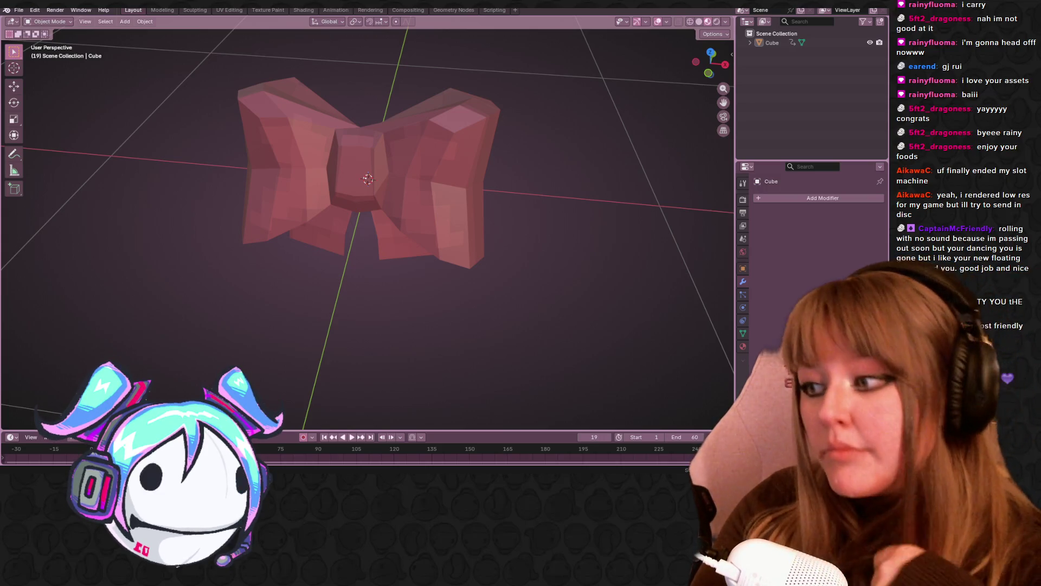
# Step: Purge five unused data-blocks with Purge Unused Data, then deselect the bow
pyautogui.moveTo(456, 143)
pyautogui.mouseDown(button='middle')
pyautogui.moveTo(526, 246)
pyautogui.moveTo(364, 223)
pyautogui.moveTo(484, 211)
pyautogui.moveTo(470, 252)
pyautogui.mouseUp(button='middle')
pyautogui.click(484, 212)
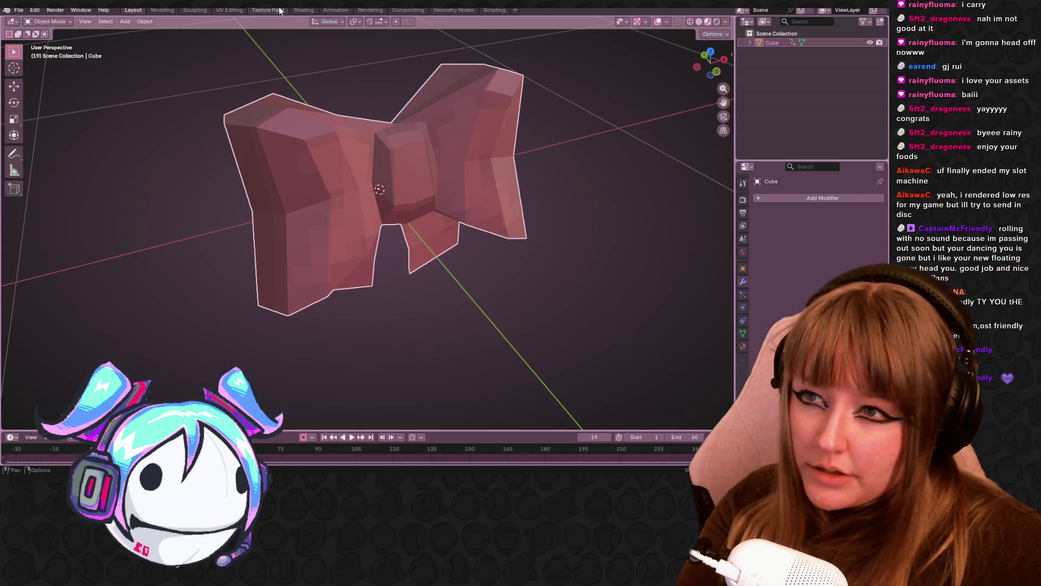
pyautogui.click(19, 10)
pyautogui.moveTo(68, 172)
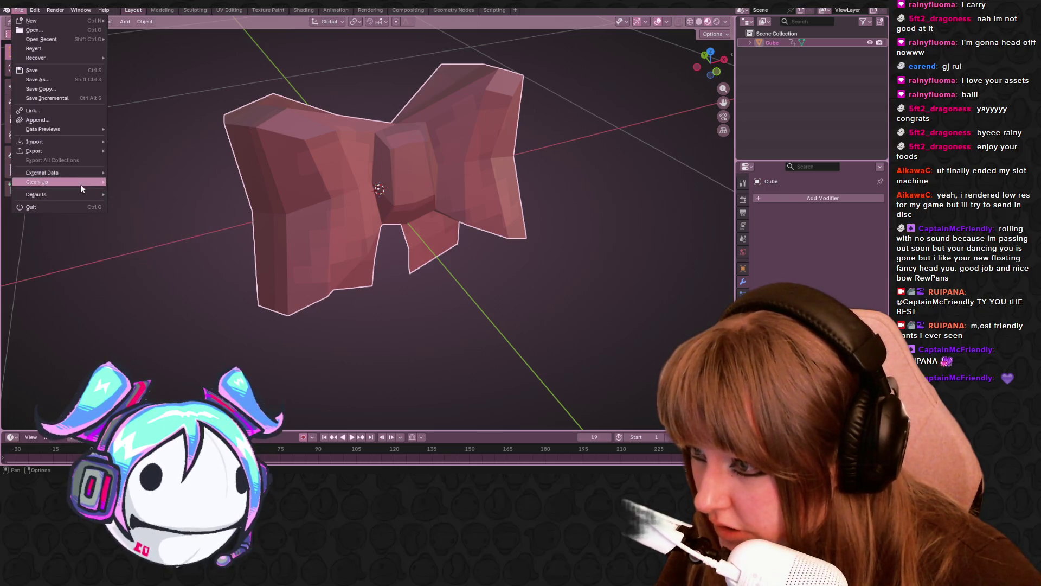
pyautogui.click(148, 182)
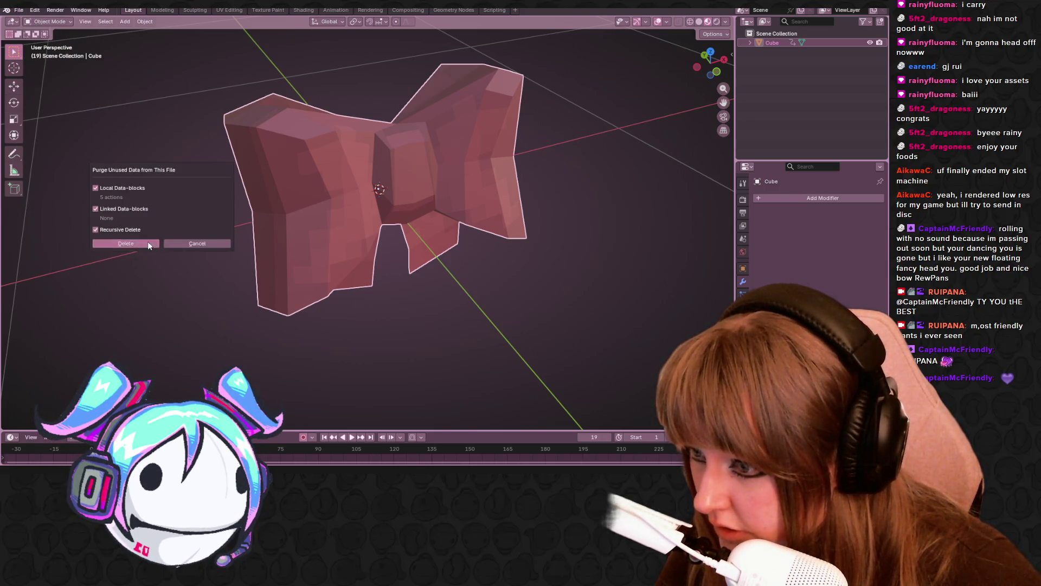
pyautogui.click(147, 243)
pyautogui.click(171, 266)
# Step: In UV Editing, unlink the Render Result image and load the Bow texture back
pyautogui.click(336, 10)
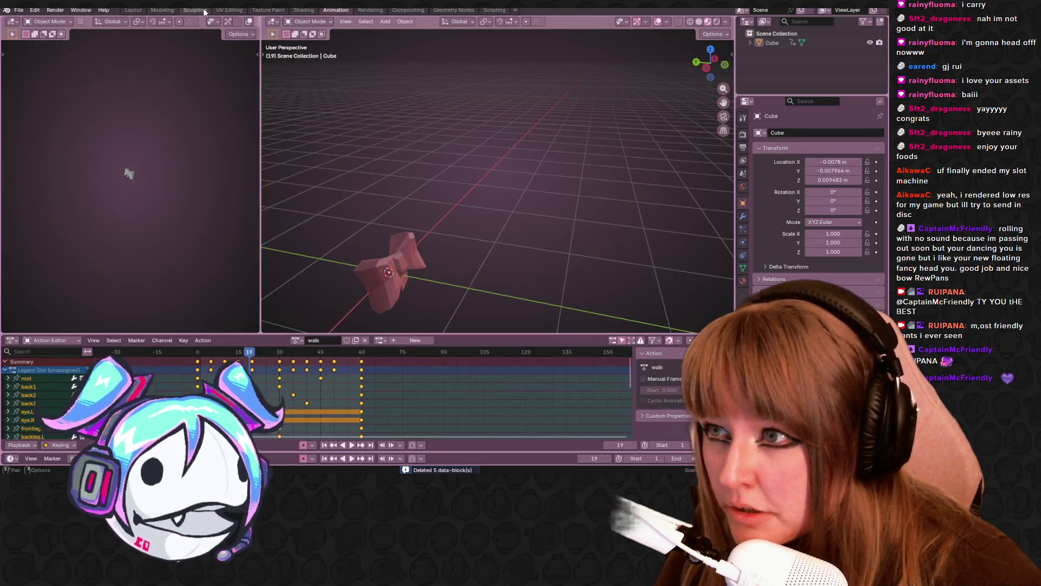
pyautogui.click(228, 10)
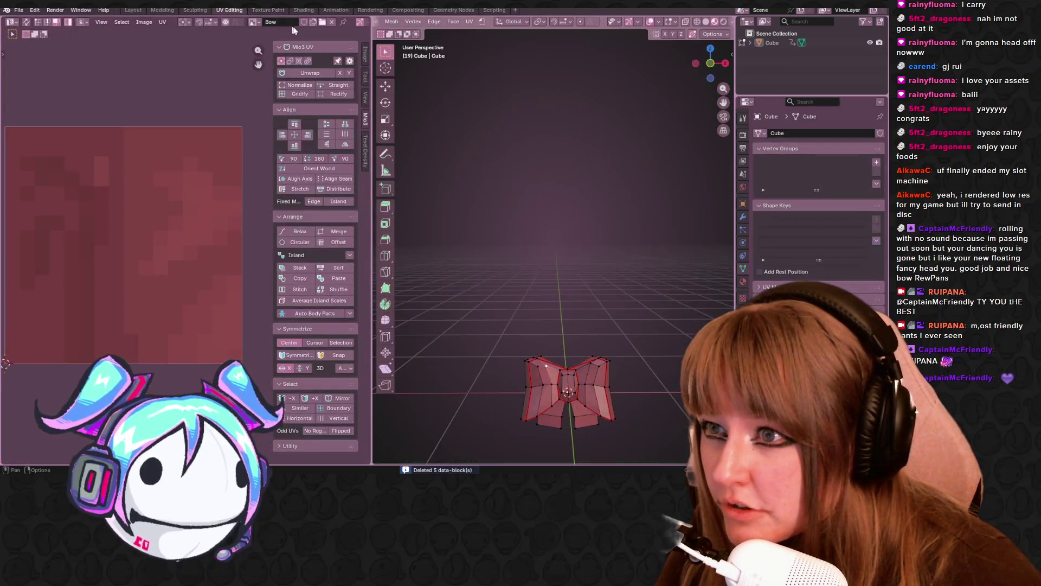
pyautogui.click(254, 22)
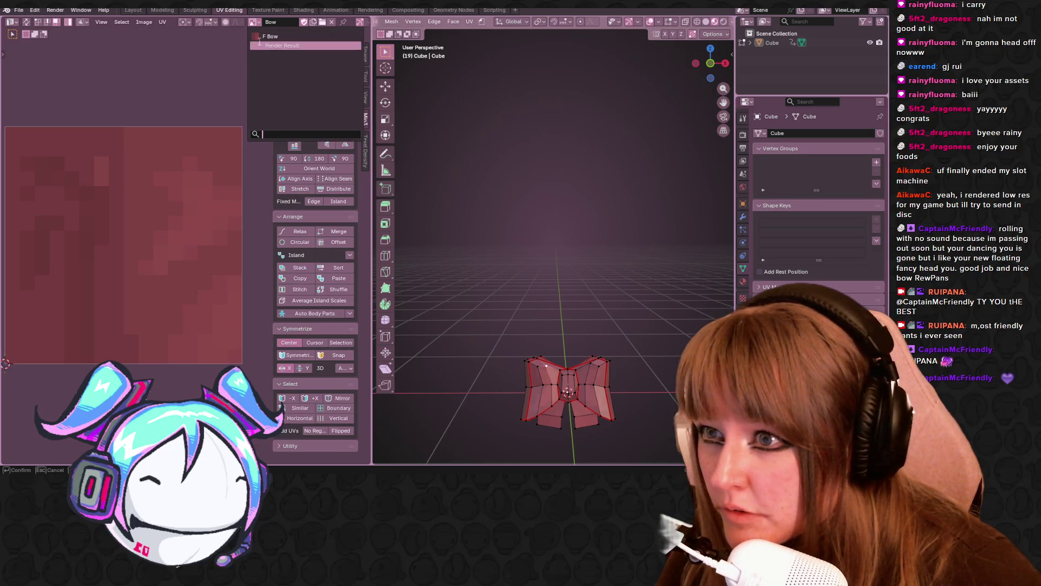
pyautogui.click(269, 66)
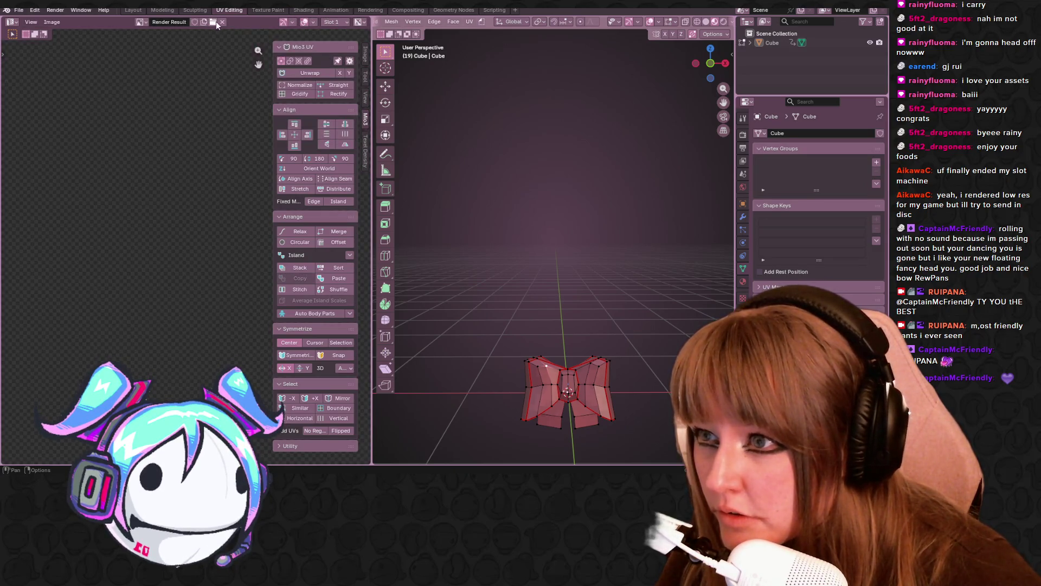
pyautogui.click(222, 23)
pyautogui.click(187, 22)
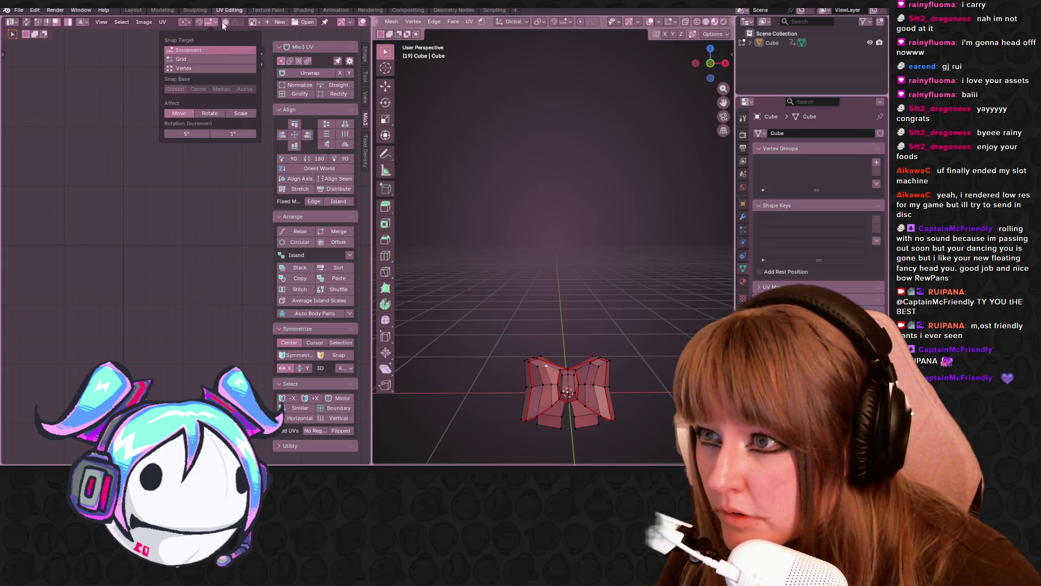
pyautogui.click(253, 22)
pyautogui.click(270, 36)
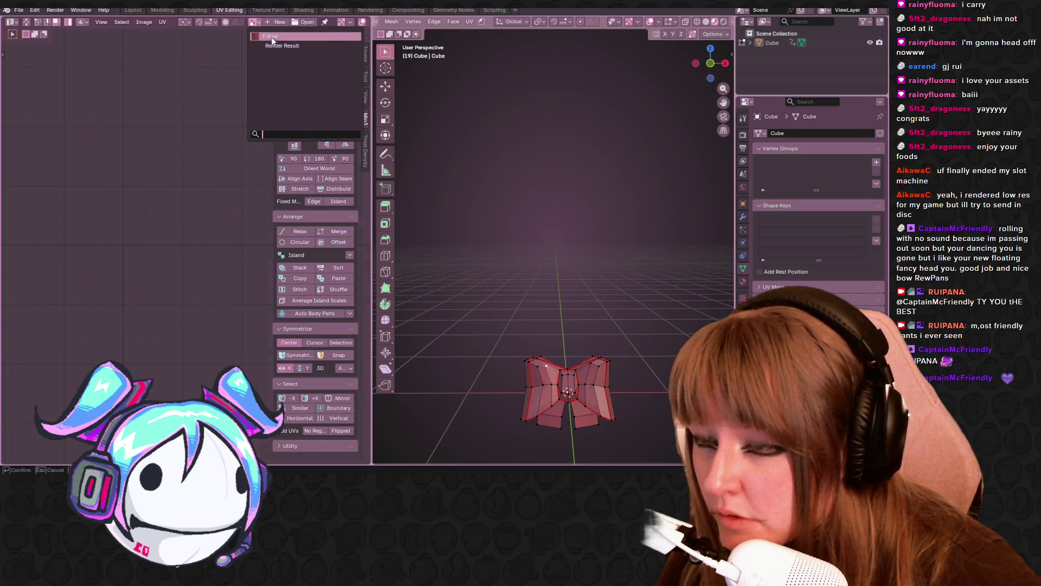
# Step: Unlink the walk action from the bow in the Action Editor, then return to Layout
pyautogui.click(268, 9)
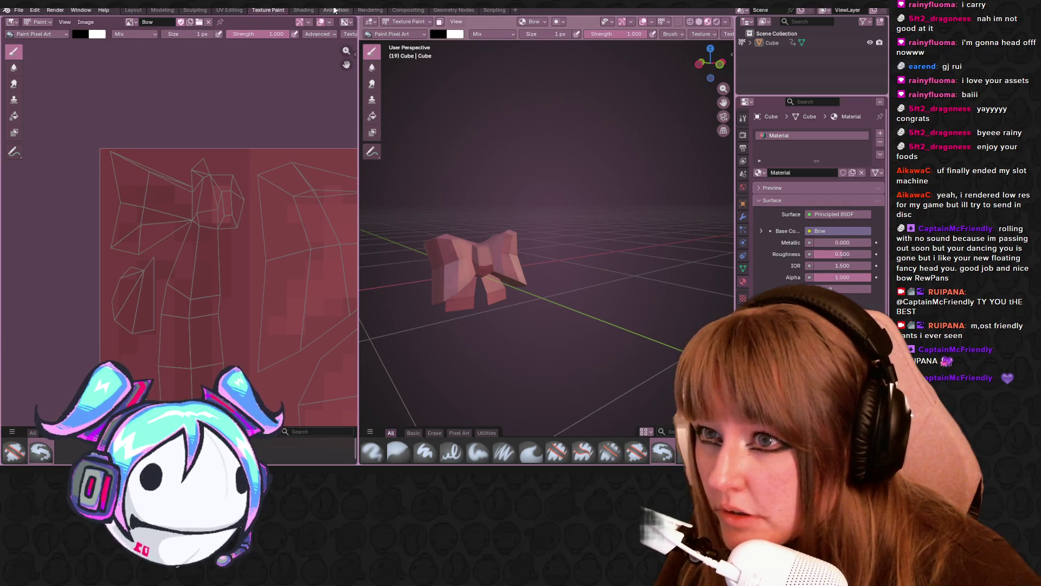
pyautogui.click(335, 10)
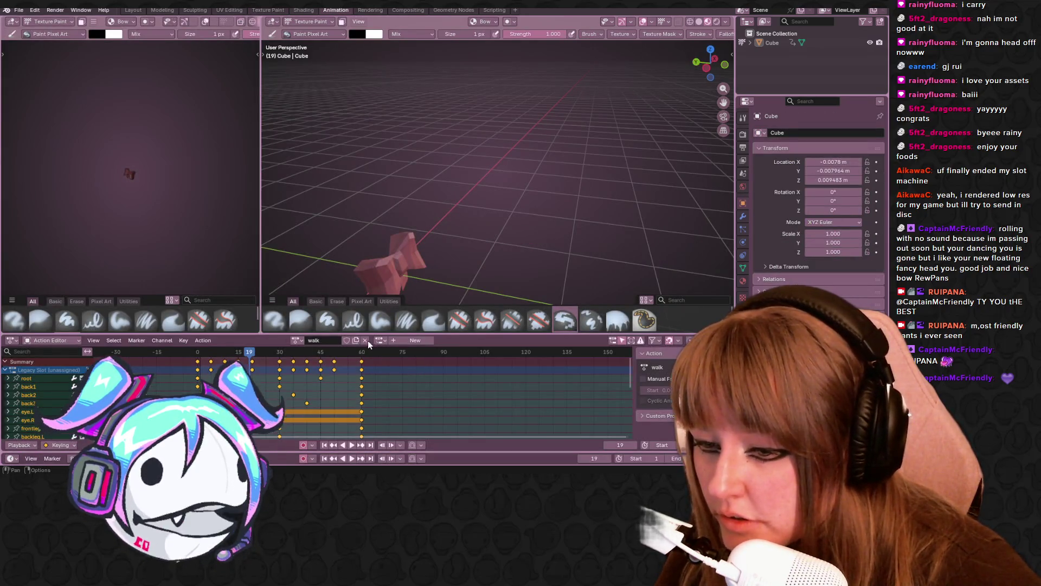
pyautogui.click(365, 340)
pyautogui.click(334, 341)
pyautogui.moveTo(390, 288); pyautogui.dragTo(420, 282, button='middle')
pyautogui.click(133, 9)
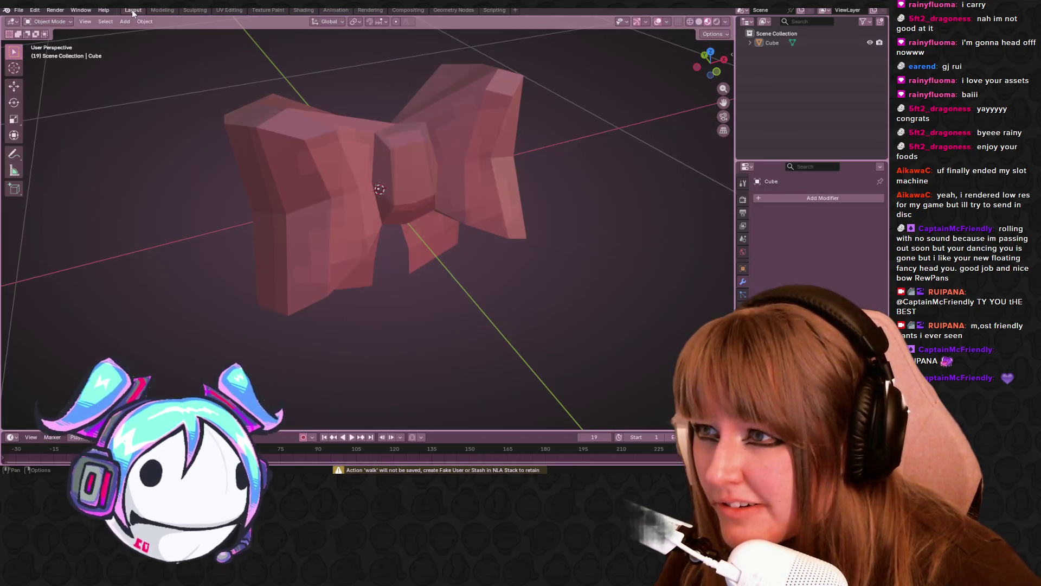
# Step: Select the bow and purge the remaining unused data-blocks via Clean Up > Purge Unused Data
pyautogui.click(442, 144)
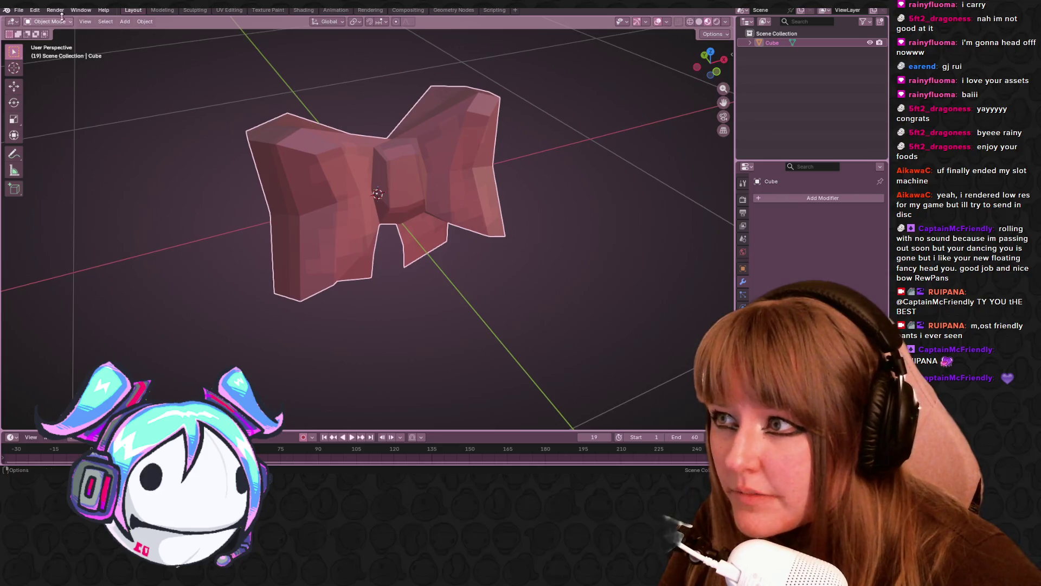
pyautogui.click(19, 10)
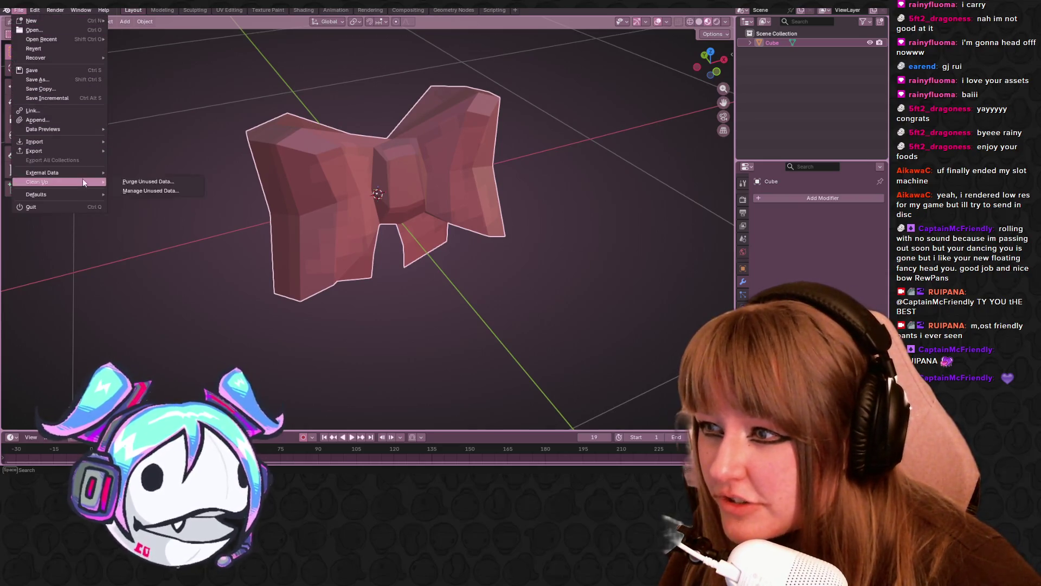
pyautogui.moveTo(87, 181)
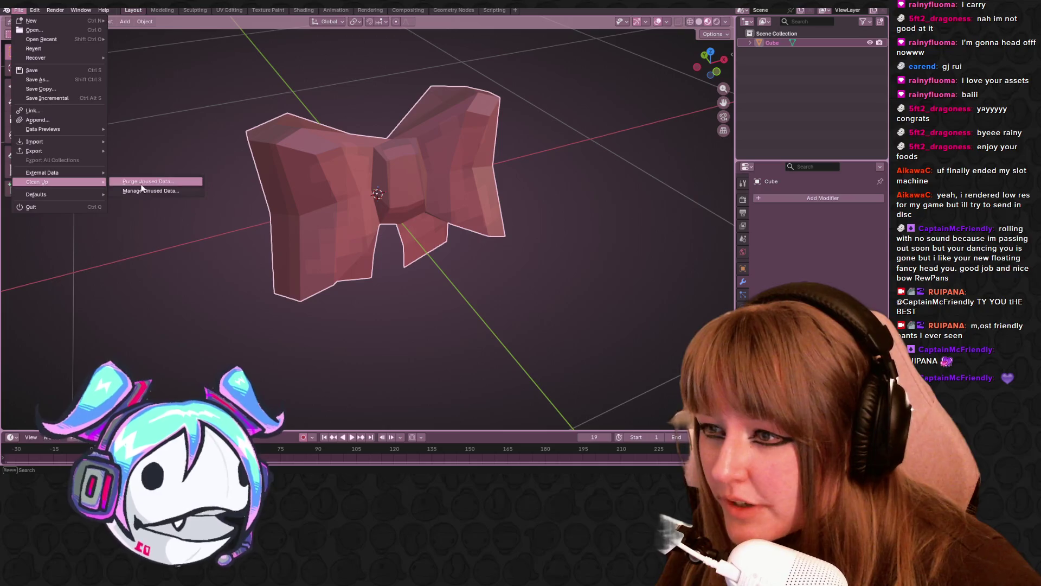
pyautogui.click(142, 181)
pyautogui.click(120, 242)
pyautogui.moveTo(150, 245); pyautogui.dragTo(263, 272, button='middle')
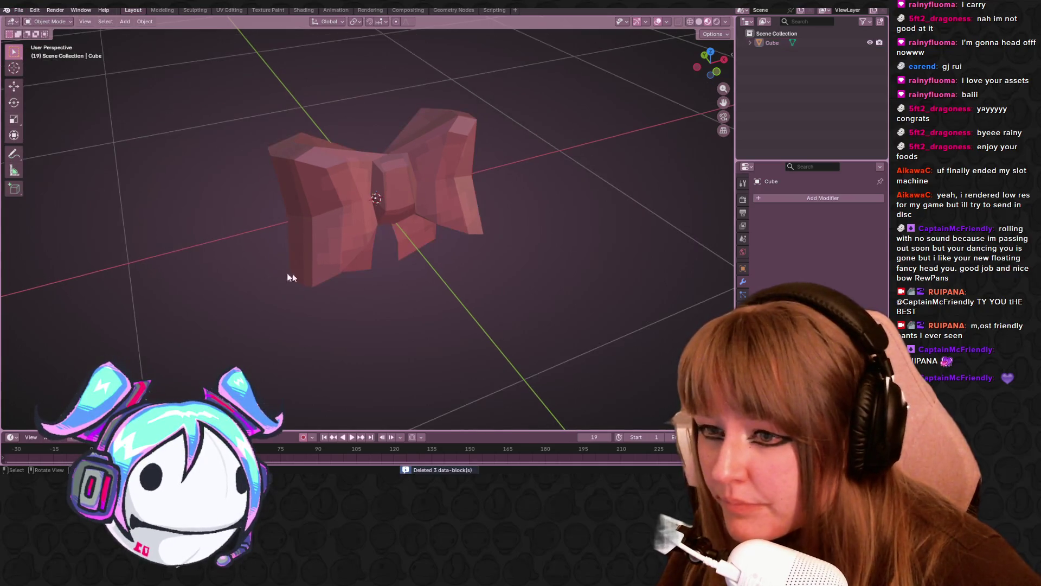
# Step: Save the file as CoementineBow.blend, pack its external resources, then switch away from Blender
pyautogui.hotkey('ctrl', 's')
pyautogui.moveTo(518, 308); pyautogui.dragTo(455, 233, button='middle')
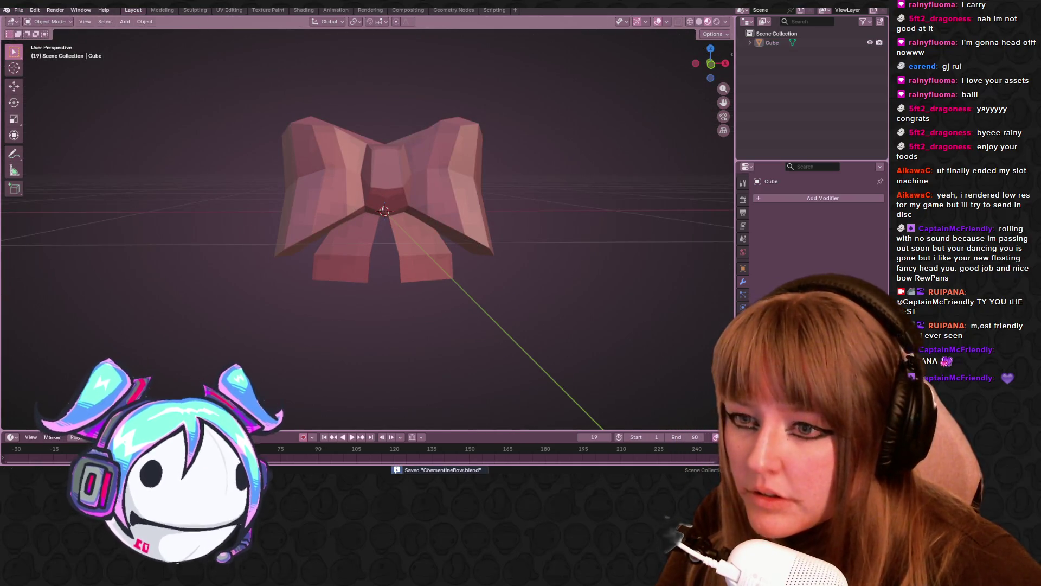
pyautogui.click(18, 10)
pyautogui.moveTo(70, 142)
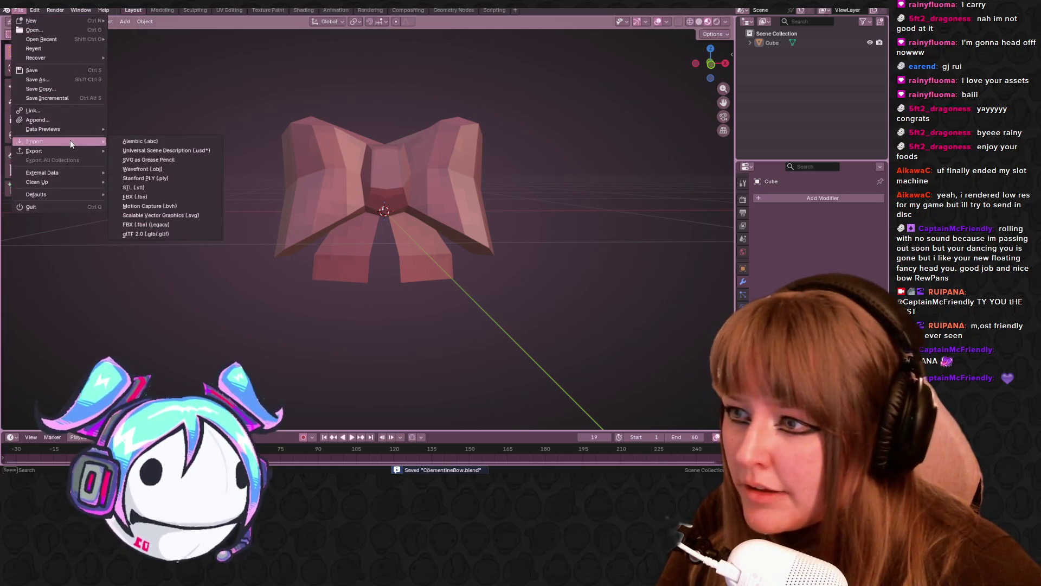
pyautogui.moveTo(63, 175)
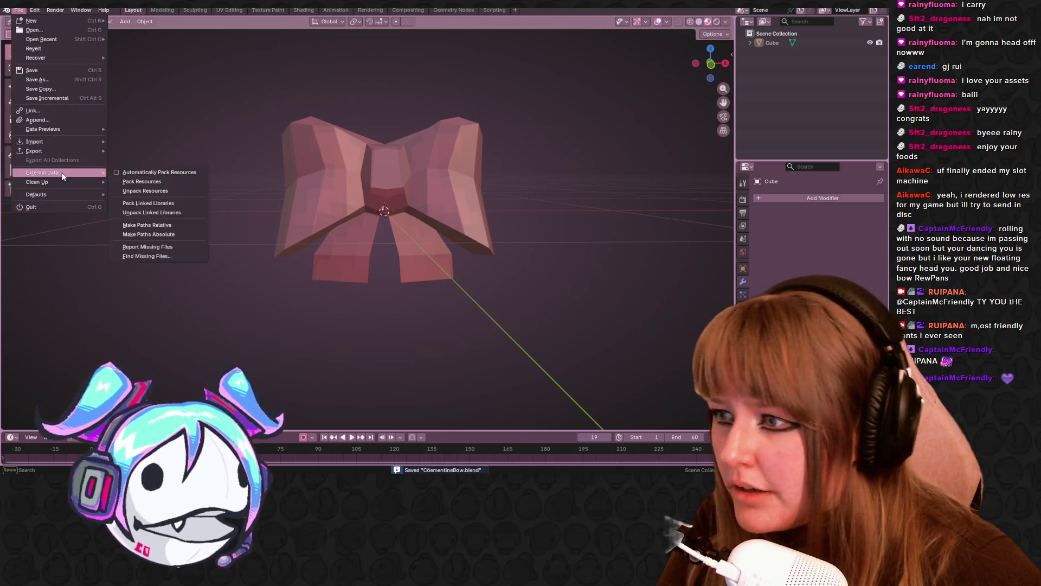
pyautogui.click(164, 181)
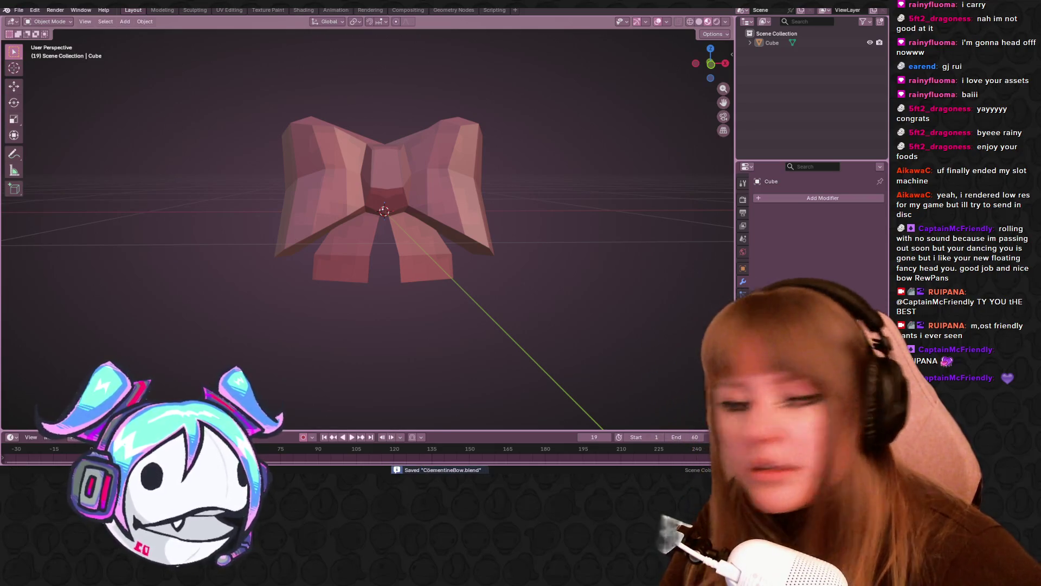
pyautogui.hotkey('alt', 'Tab')
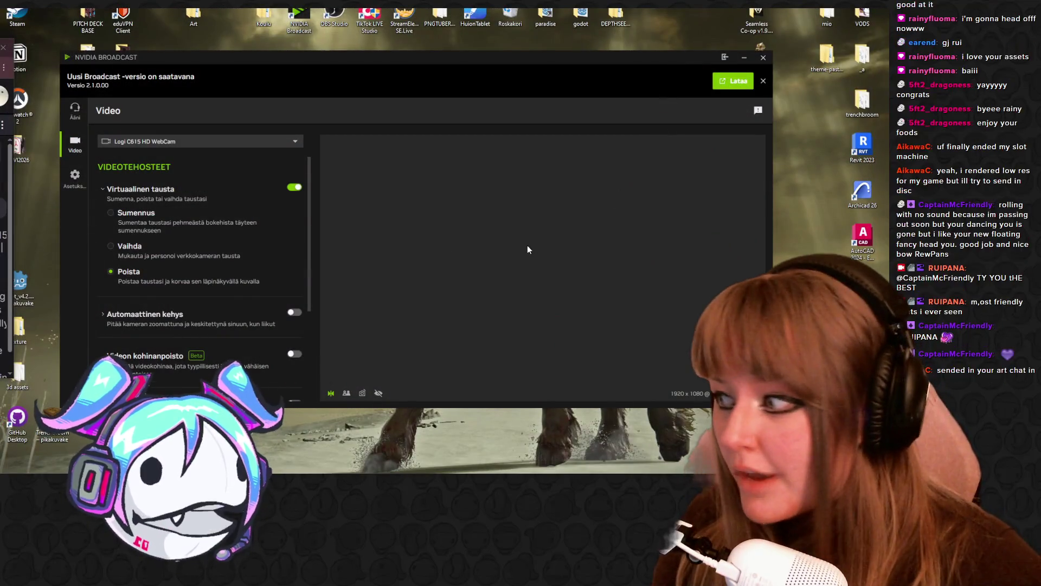
# Step: Minimize the NVIDIA Broadcast window
pyautogui.click(744, 60)
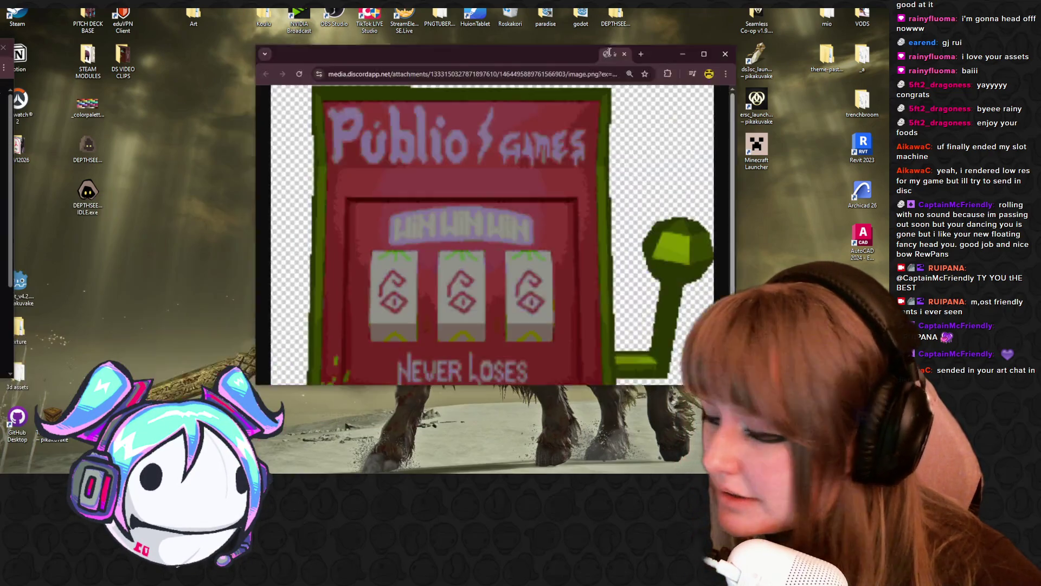
# Step: Look over the 'Publio Games' pixel-art slot-machine image, then close the Chrome window
pyautogui.scroll(-2, 519, 149)
pyautogui.scroll(1, 519, 149)
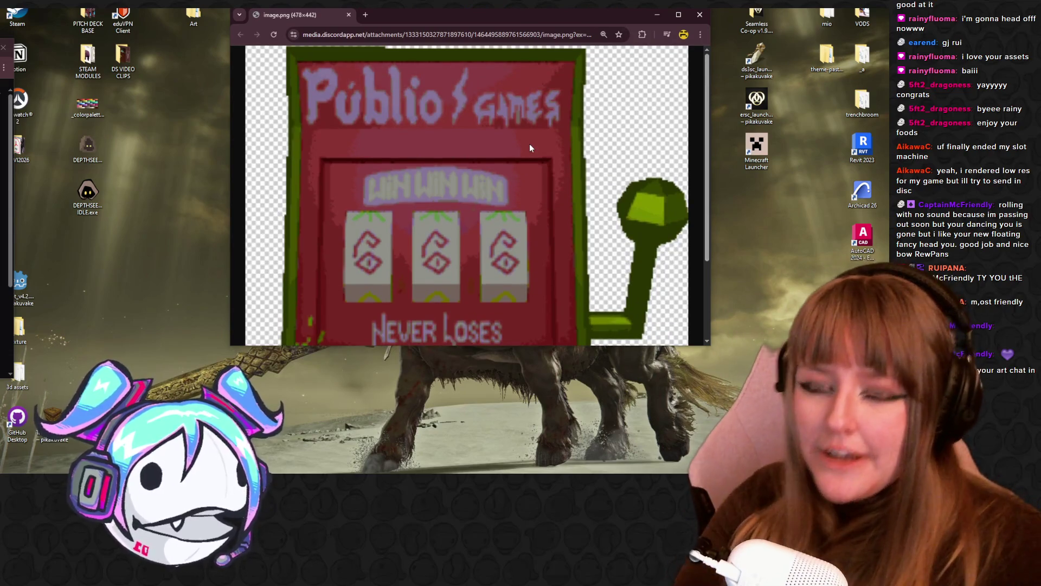
pyautogui.keyDown('ctrl'); pyautogui.scroll(-3, 529, 146); pyautogui.keyUp('ctrl')
pyautogui.keyDown('ctrl'); pyautogui.scroll(-1, 529, 144); pyautogui.keyUp('ctrl')
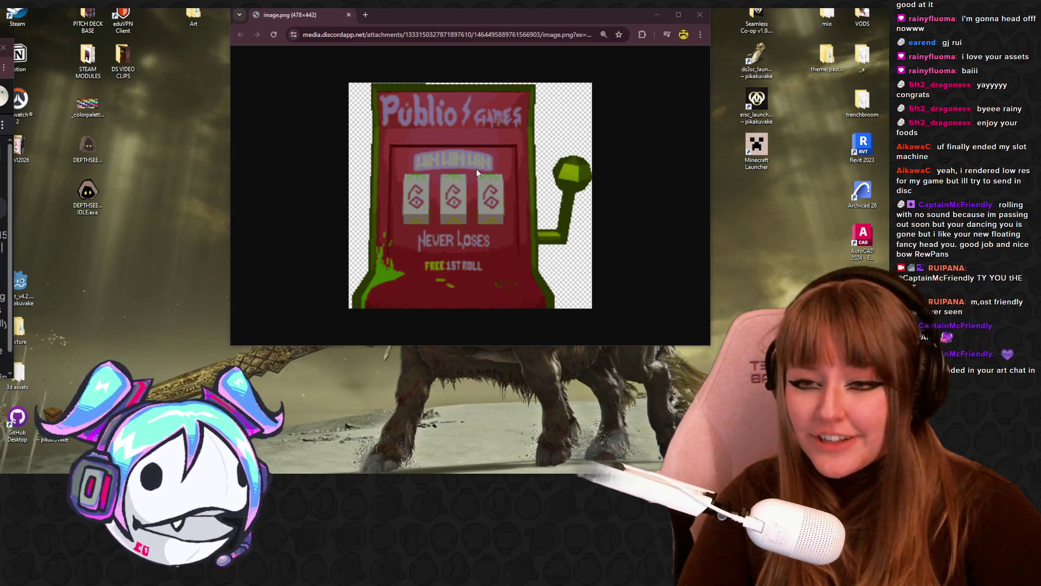
pyautogui.keyDown('ctrl'); pyautogui.scroll(5, 487, 192); pyautogui.keyUp('ctrl')
pyautogui.scroll(-2, 497, 253)
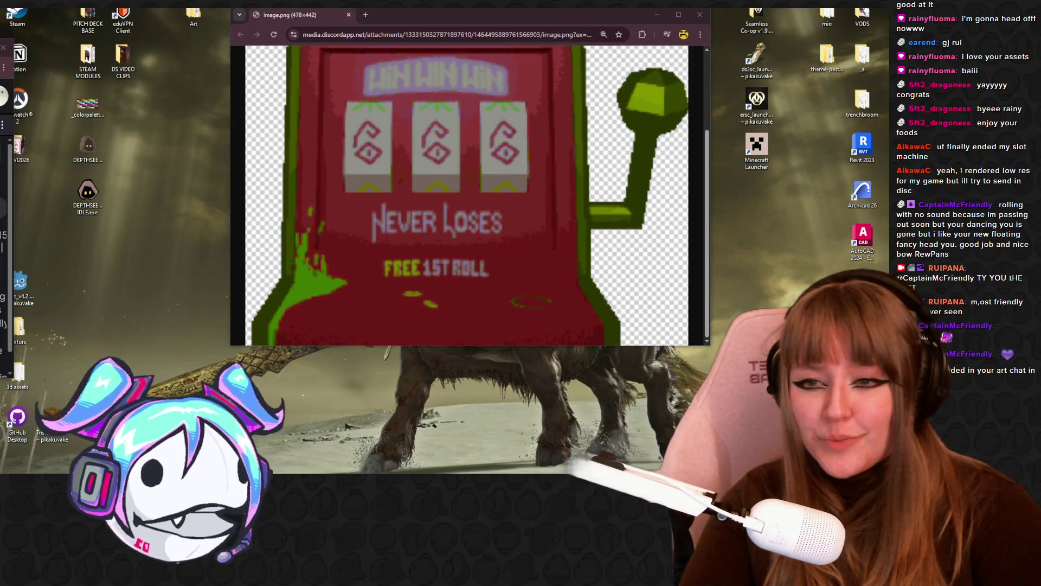
pyautogui.hotkey('ctrl', 'w')
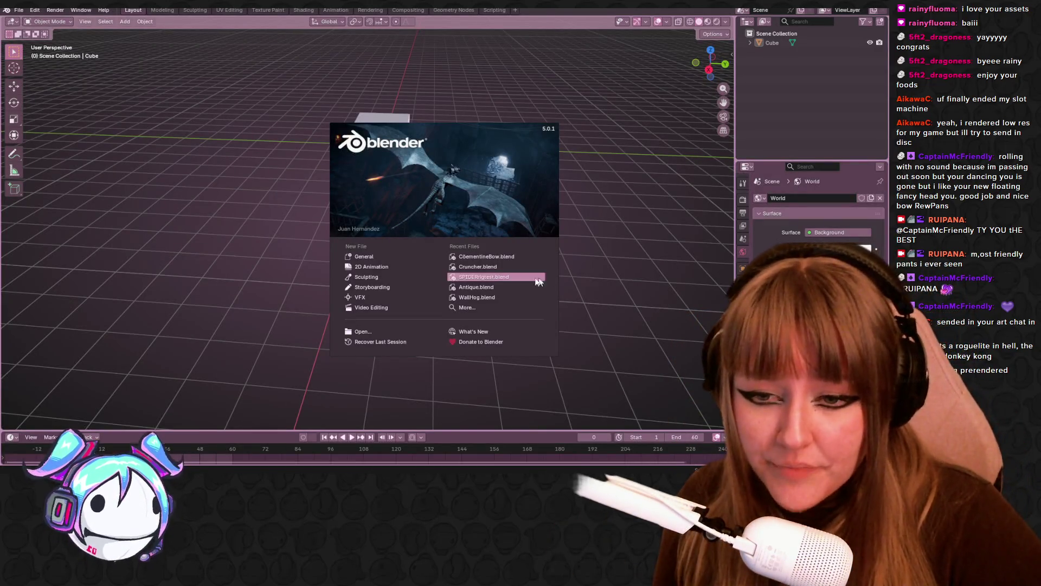
# Step: Bring up Blender 5.0.1's start screen with its Recent Files list
pyautogui.moveTo(505, 280)
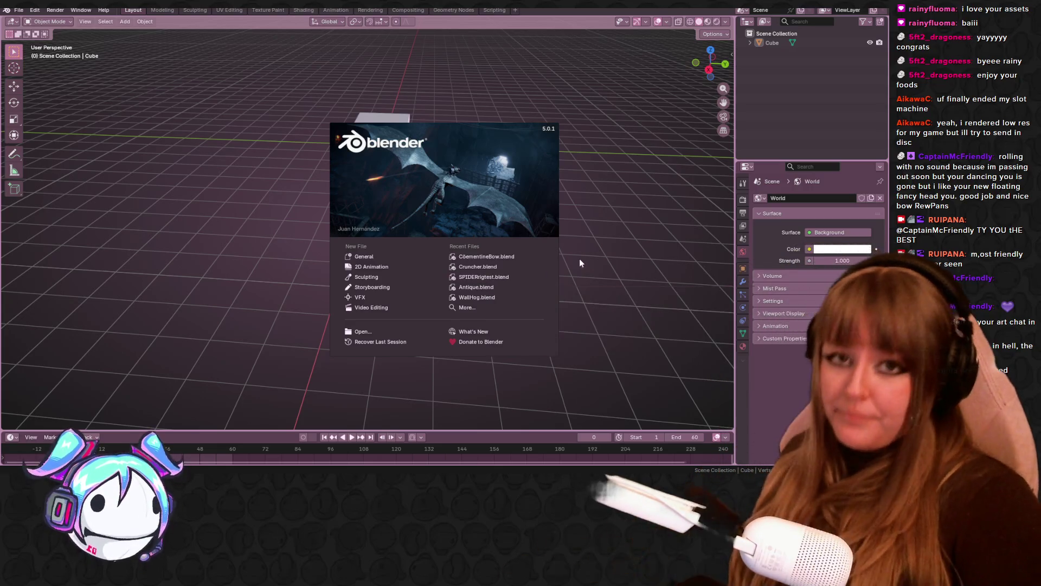
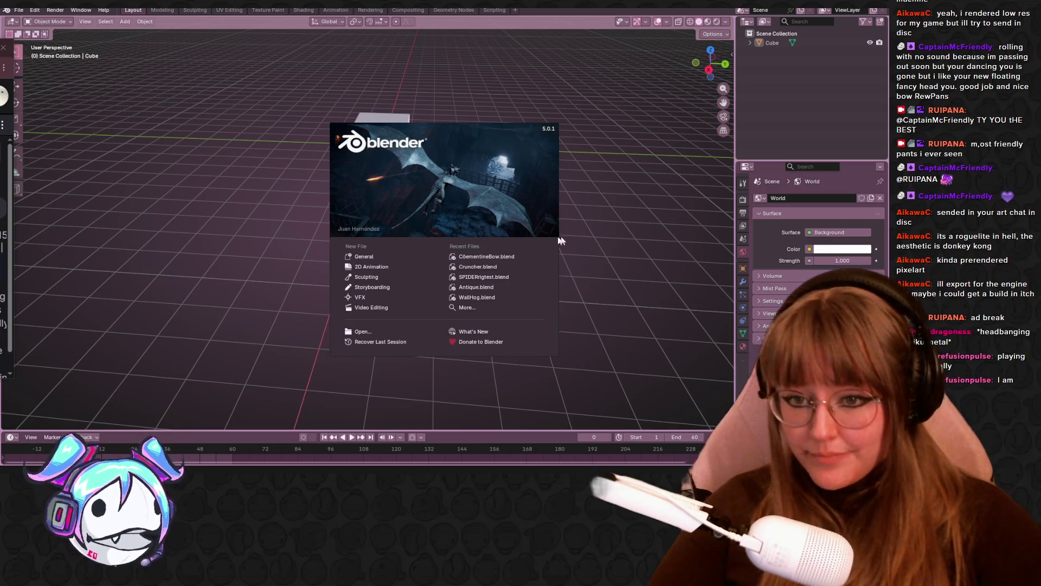
# Step: Open SPIDERrigtest.blend from Recent Files and zoom and orbit around the spider rig
pyautogui.click(500, 255)
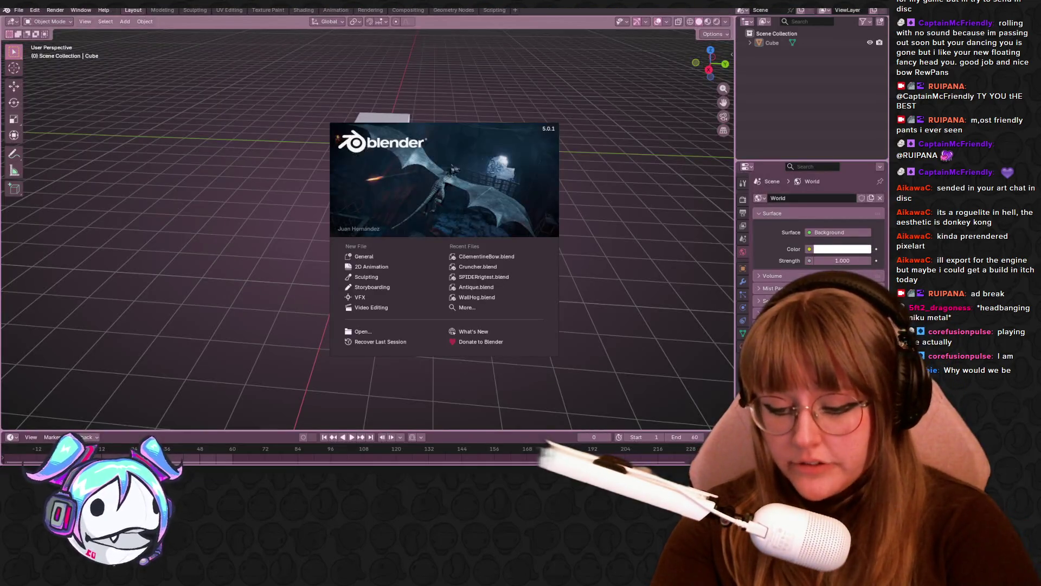
pyautogui.click(508, 282)
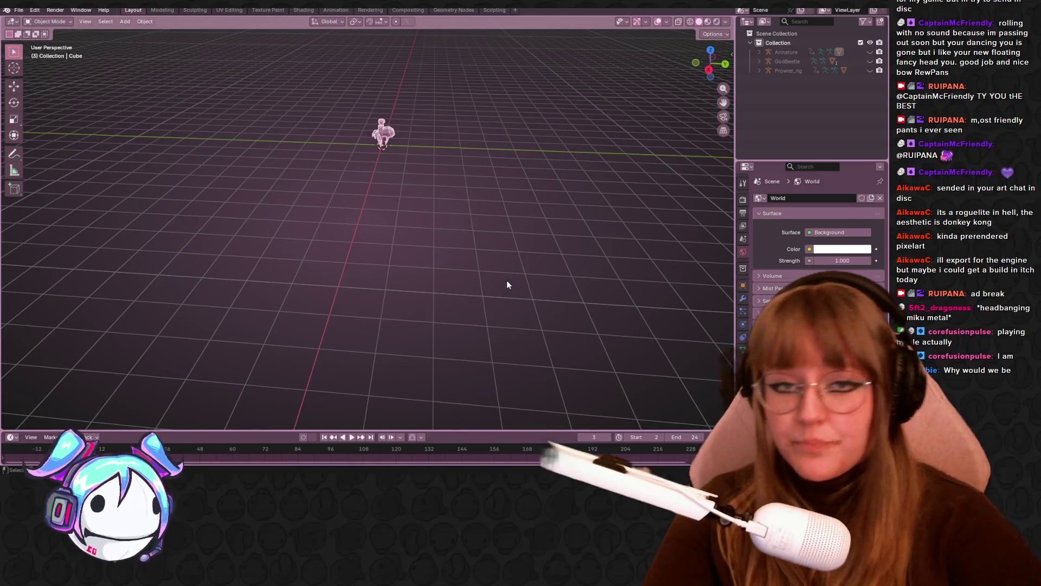
pyautogui.scroll(5, 440, 37)
pyautogui.moveTo(439, 37)
pyautogui.mouseDown(button='middle')
pyautogui.moveTo(474, 217)
pyautogui.moveTo(465, 323)
pyautogui.moveTo(445, 221)
pyautogui.mouseUp(button='middle')
pyautogui.scroll(4, 445, 221)
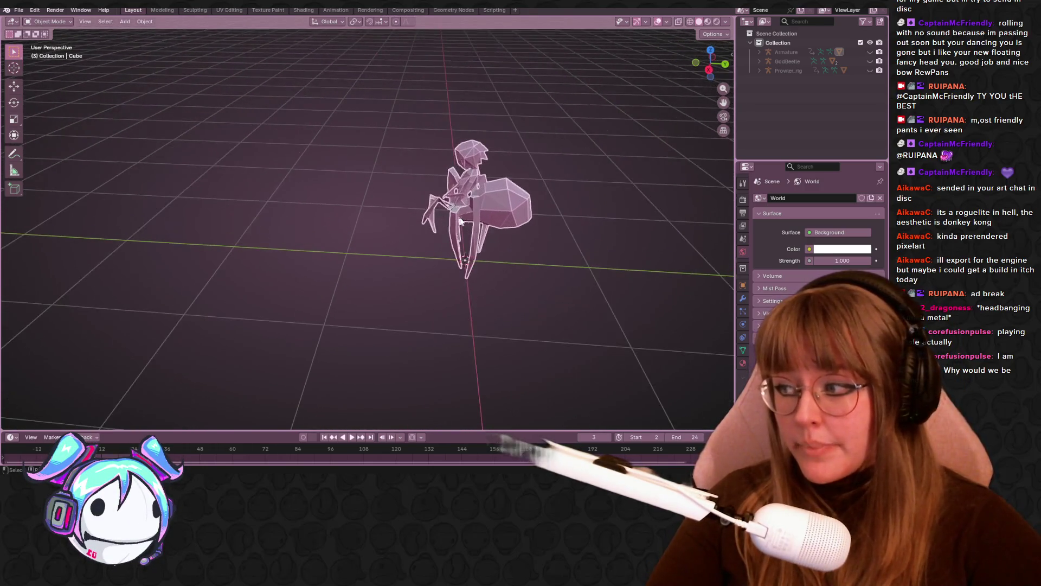
pyautogui.moveTo(607, 213)
pyautogui.mouseDown(button='middle')
pyautogui.moveTo(562, 257)
pyautogui.moveTo(501, 268)
pyautogui.moveTo(588, 260)
pyautogui.moveTo(626, 229)
pyautogui.moveTo(624, 216)
pyautogui.moveTo(584, 223)
pyautogui.moveTo(659, 74)
pyautogui.moveTo(648, 102)
pyautogui.moveTo(633, 108)
pyautogui.moveTo(639, 123)
pyautogui.mouseUp(button='middle')
pyautogui.scroll(2, 463, 174)
pyautogui.moveTo(464, 174)
pyautogui.mouseDown(button='middle')
pyautogui.moveTo(118, 165)
pyautogui.moveTo(337, 176)
pyautogui.moveTo(198, 198)
pyautogui.moveTo(63, 198)
pyautogui.moveTo(211, 170)
pyautogui.mouseUp(button='middle')
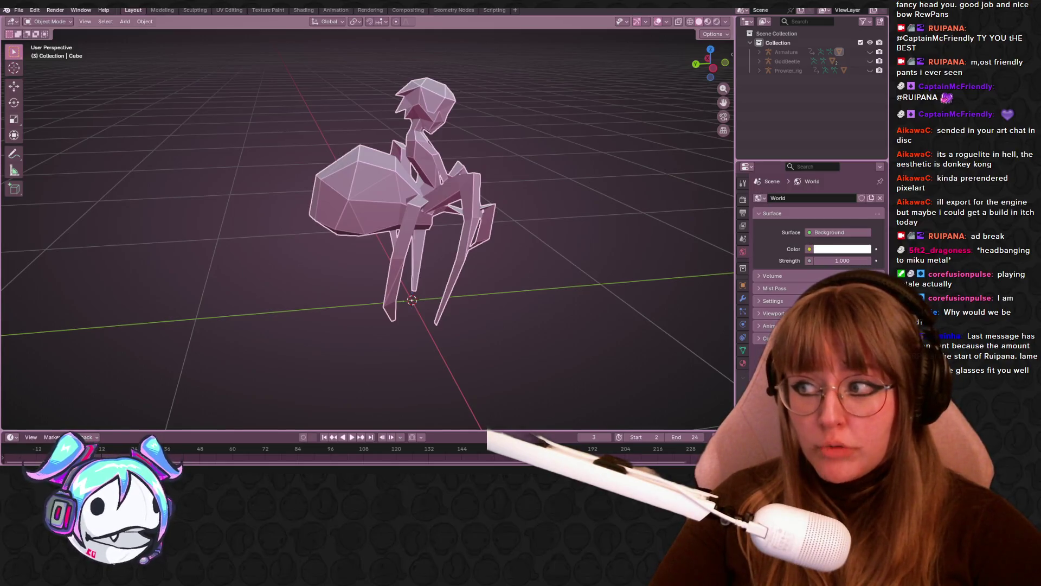
pyautogui.moveTo(426, 151)
pyautogui.mouseDown(button='middle')
pyautogui.moveTo(619, 187)
pyautogui.moveTo(610, 233)
pyautogui.moveTo(585, 190)
pyautogui.moveTo(435, 116)
pyautogui.moveTo(342, 109)
pyautogui.moveTo(270, 170)
pyautogui.moveTo(249, 217)
pyautogui.moveTo(497, 250)
pyautogui.moveTo(385, 194)
pyautogui.moveTo(373, 230)
pyautogui.mouseUp(button='middle')
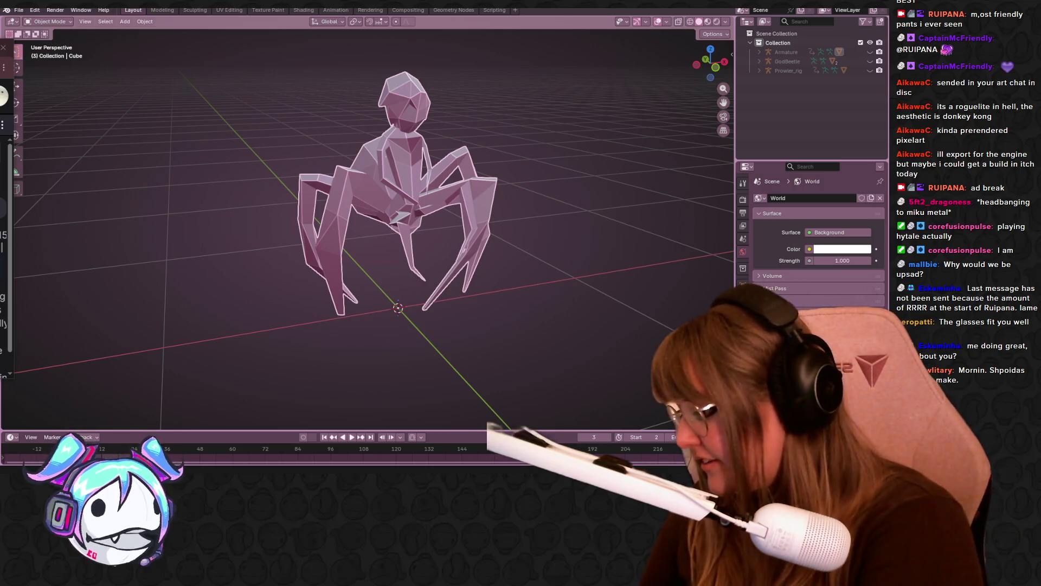
pyautogui.moveTo(507, 186)
pyautogui.mouseDown(button='middle')
pyautogui.moveTo(515, 238)
pyautogui.moveTo(403, 223)
pyautogui.moveTo(434, 186)
pyautogui.moveTo(516, 153)
pyautogui.moveTo(433, 45)
pyautogui.moveTo(406, 197)
pyautogui.moveTo(360, 254)
pyautogui.moveTo(308, 265)
pyautogui.moveTo(284, 251)
pyautogui.mouseUp(button='middle')
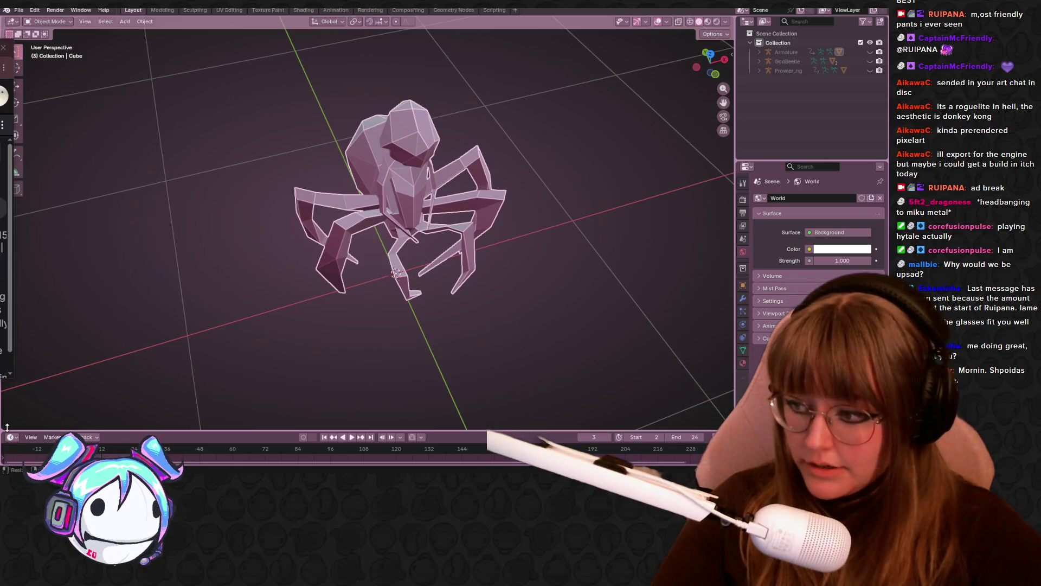
pyautogui.moveTo(376, 346)
pyautogui.mouseDown(button='middle')
pyautogui.moveTo(416, 250)
pyautogui.moveTo(406, 246)
pyautogui.mouseUp(button='middle')
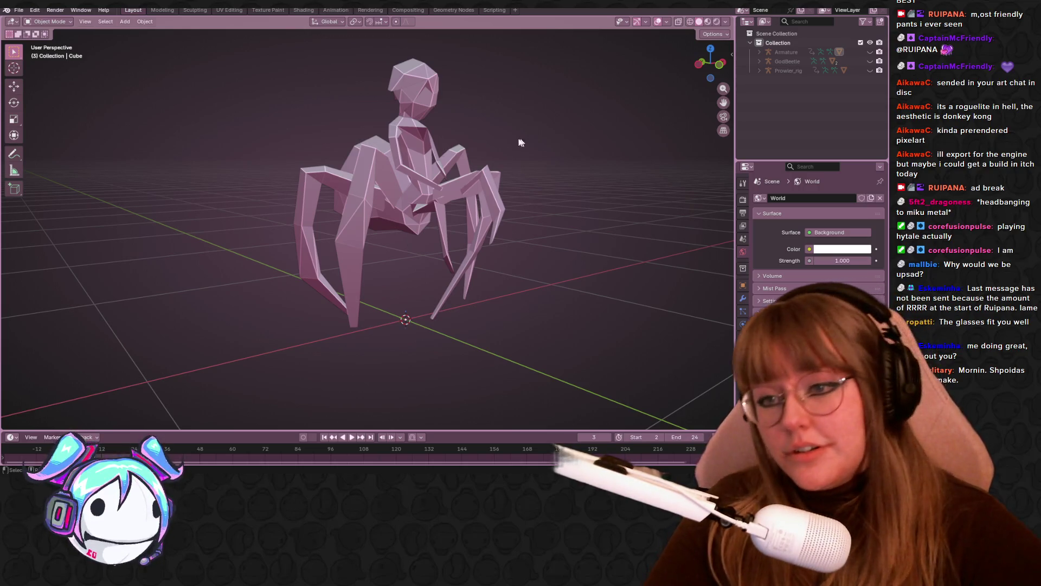
# Step: Select the spider object and browse its context menu's Convert To and Set Origin options
pyautogui.click(421, 161)
pyautogui.rightClick(421, 162)
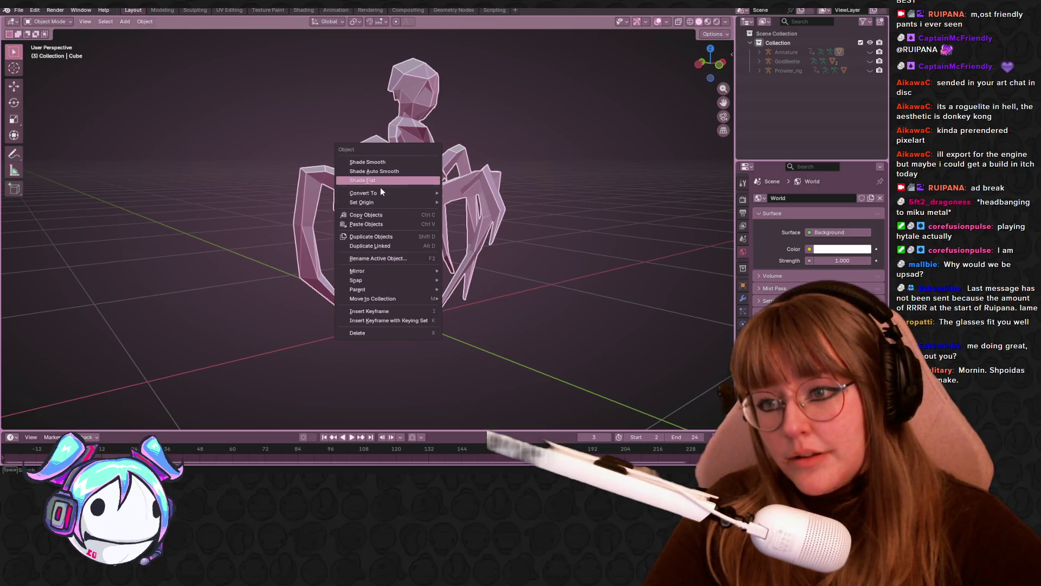
pyautogui.moveTo(379, 195)
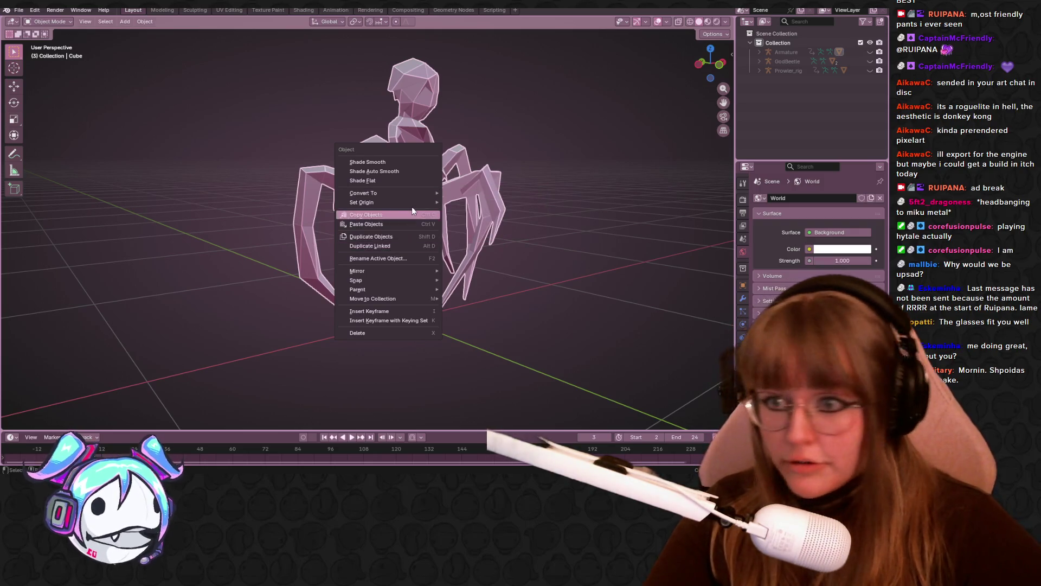
pyautogui.moveTo(411, 201)
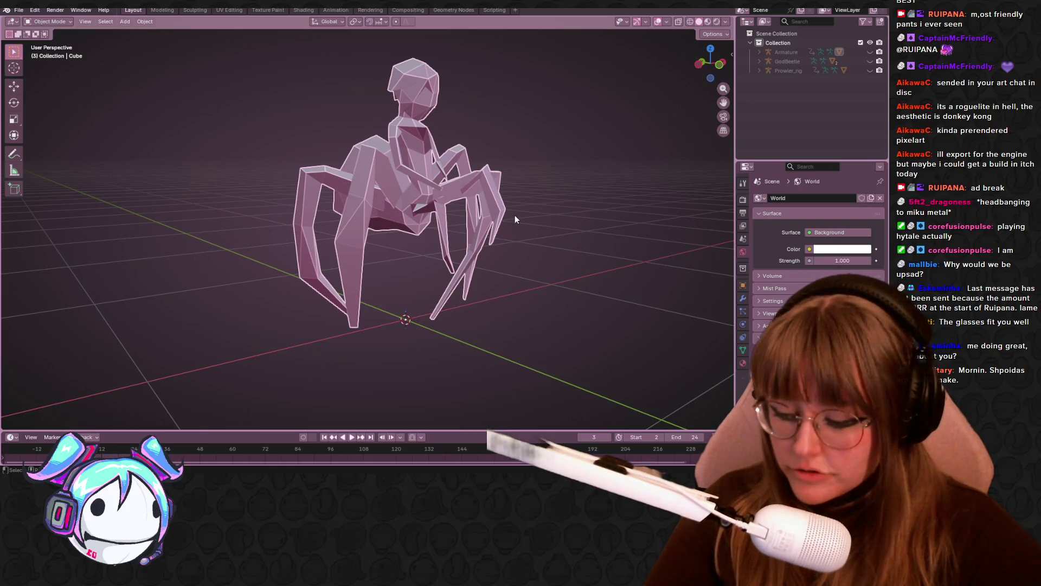
# Step: In Edit Mode, select all of the spider's geometry and duplicate it in place
pyautogui.press('Tab')
pyautogui.press('a')
pyautogui.moveTo(557, 205)
pyautogui.mouseDown(button='middle')
pyautogui.moveTo(565, 223)
pyautogui.moveTo(550, 239)
pyautogui.mouseUp(button='middle')
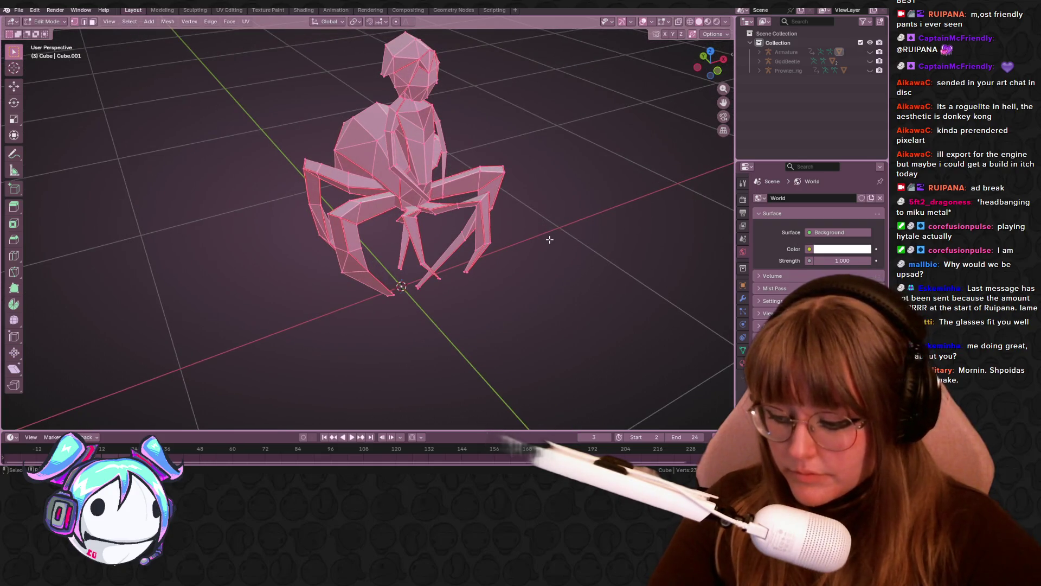
pyautogui.hotkey('shift', 's')
pyautogui.hotkey('shift', 'd')
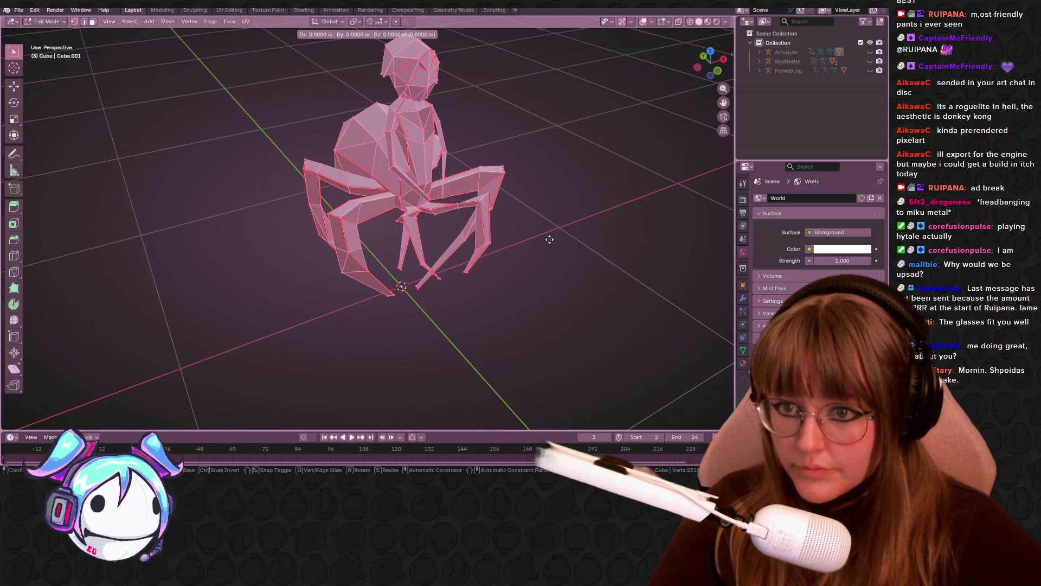
pyautogui.rightClick(549, 239)
# Step: Recalculate the duplicated mesh's normals outward and return to Object Mode
pyautogui.moveTo(573, 255); pyautogui.dragTo(548, 236, button='middle')
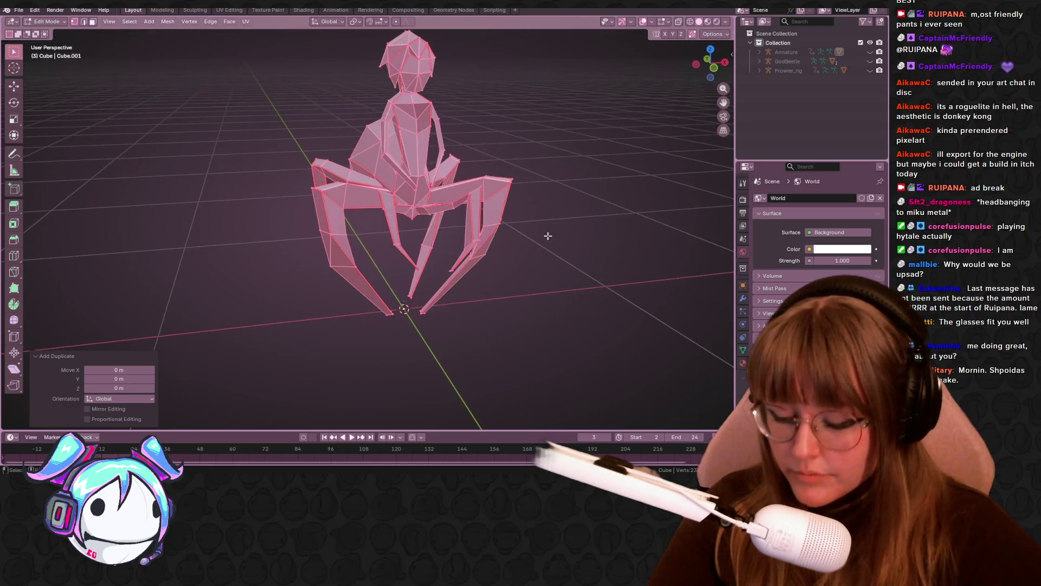
pyautogui.hotkey('shift', 'n')
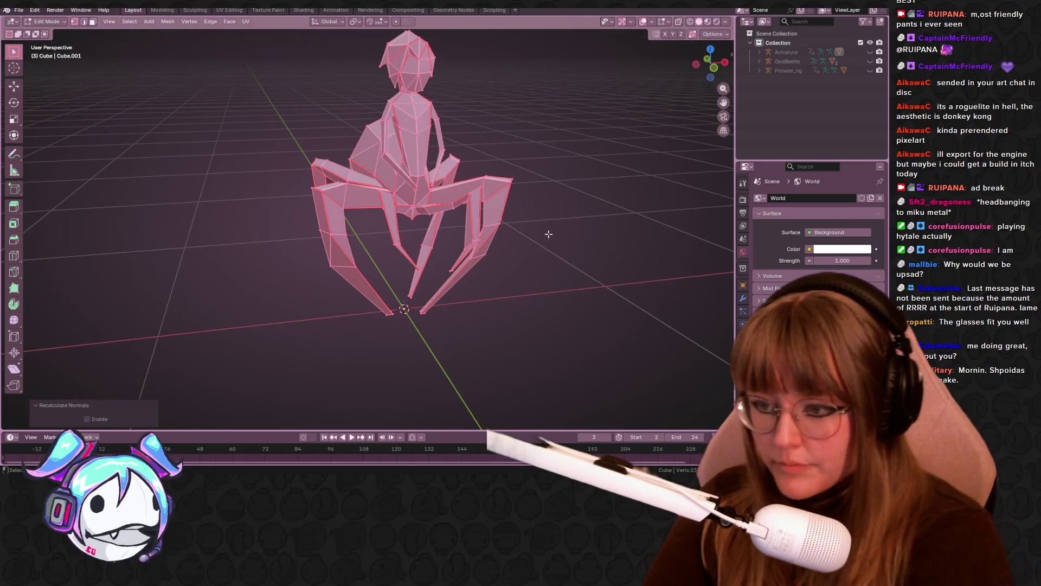
pyautogui.press('Tab')
pyautogui.moveTo(531, 235)
pyautogui.mouseDown(button='middle')
pyautogui.moveTo(623, 202)
pyautogui.moveTo(593, 244)
pyautogui.moveTo(489, 216)
pyautogui.moveTo(506, 161)
pyautogui.moveTo(588, 225)
pyautogui.moveTo(586, 214)
pyautogui.moveTo(550, 202)
pyautogui.mouseUp(button='middle')
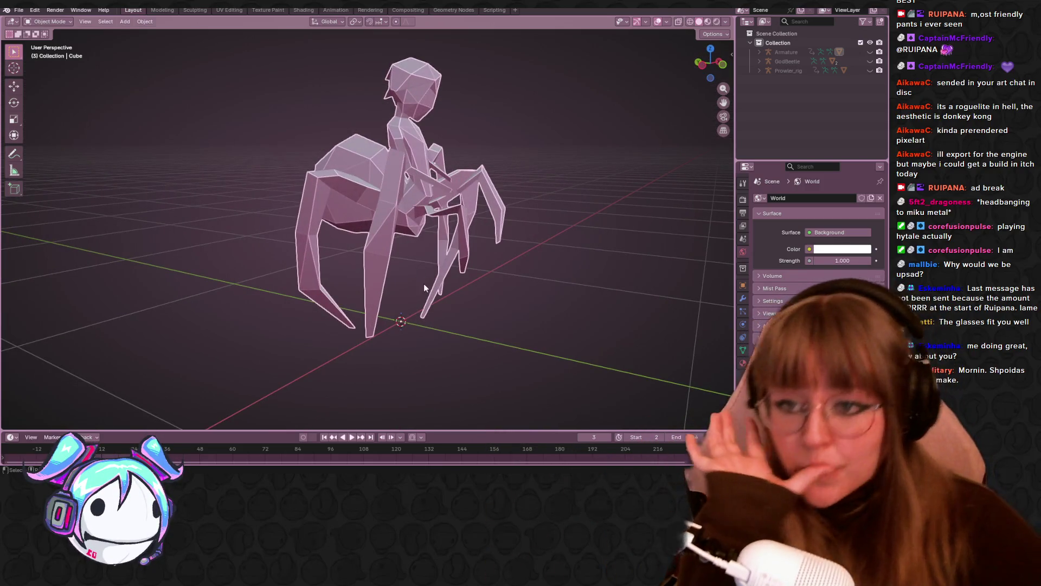
# Step: Orbit the spider, play and stop the animation at frame 23, and switch to Texture Paint
pyautogui.moveTo(572, 232)
pyautogui.mouseDown(button='middle')
pyautogui.moveTo(556, 181)
pyautogui.moveTo(445, 206)
pyautogui.moveTo(436, 256)
pyautogui.moveTo(464, 321)
pyautogui.moveTo(575, 346)
pyautogui.moveTo(453, 219)
pyautogui.moveTo(512, 256)
pyautogui.moveTo(685, 230)
pyautogui.moveTo(565, 162)
pyautogui.moveTo(555, 274)
pyautogui.moveTo(532, 339)
pyautogui.moveTo(419, 355)
pyautogui.moveTo(276, 299)
pyautogui.moveTo(209, 217)
pyautogui.moveTo(158, 197)
pyautogui.moveTo(28, 209)
pyautogui.moveTo(683, 177)
pyautogui.moveTo(583, 179)
pyautogui.moveTo(496, 164)
pyautogui.moveTo(327, 181)
pyautogui.moveTo(181, 169)
pyautogui.moveTo(352, 217)
pyautogui.moveTo(496, 235)
pyautogui.moveTo(436, 299)
pyautogui.moveTo(213, 212)
pyautogui.moveTo(25, 208)
pyautogui.moveTo(688, 210)
pyautogui.moveTo(517, 183)
pyautogui.moveTo(461, 196)
pyautogui.moveTo(490, 173)
pyautogui.moveTo(558, 184)
pyautogui.moveTo(616, 244)
pyautogui.mouseUp(button='middle')
pyautogui.moveTo(659, 273)
pyautogui.mouseDown(button='middle')
pyautogui.moveTo(500, 205)
pyautogui.moveTo(505, 282)
pyautogui.moveTo(538, 180)
pyautogui.moveTo(578, 195)
pyautogui.moveTo(568, 276)
pyautogui.moveTo(549, 289)
pyautogui.moveTo(506, 232)
pyautogui.moveTo(281, 258)
pyautogui.moveTo(132, 252)
pyautogui.moveTo(678, 282)
pyautogui.moveTo(623, 297)
pyautogui.moveTo(454, 278)
pyautogui.moveTo(219, 212)
pyautogui.mouseUp(button='middle')
pyautogui.moveTo(448, 219)
pyautogui.mouseDown(button='middle')
pyautogui.moveTo(307, 128)
pyautogui.moveTo(24, 147)
pyautogui.moveTo(604, 170)
pyautogui.moveTo(363, 184)
pyautogui.moveTo(350, 214)
pyautogui.moveTo(441, 233)
pyautogui.mouseUp(button='middle')
pyautogui.press('space')
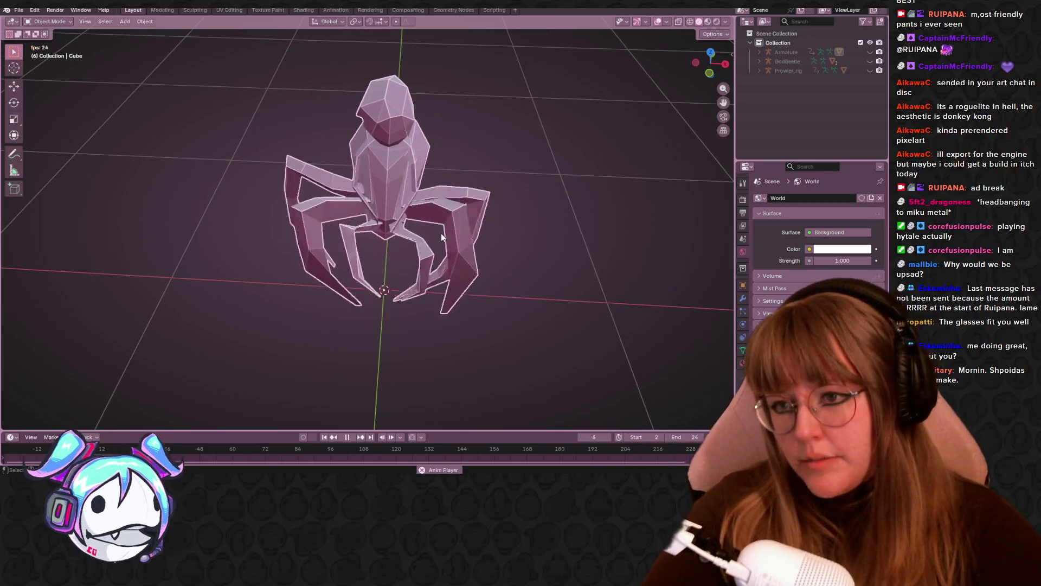
pyautogui.moveTo(541, 203); pyautogui.dragTo(470, 210, button='middle')
pyautogui.press('space')
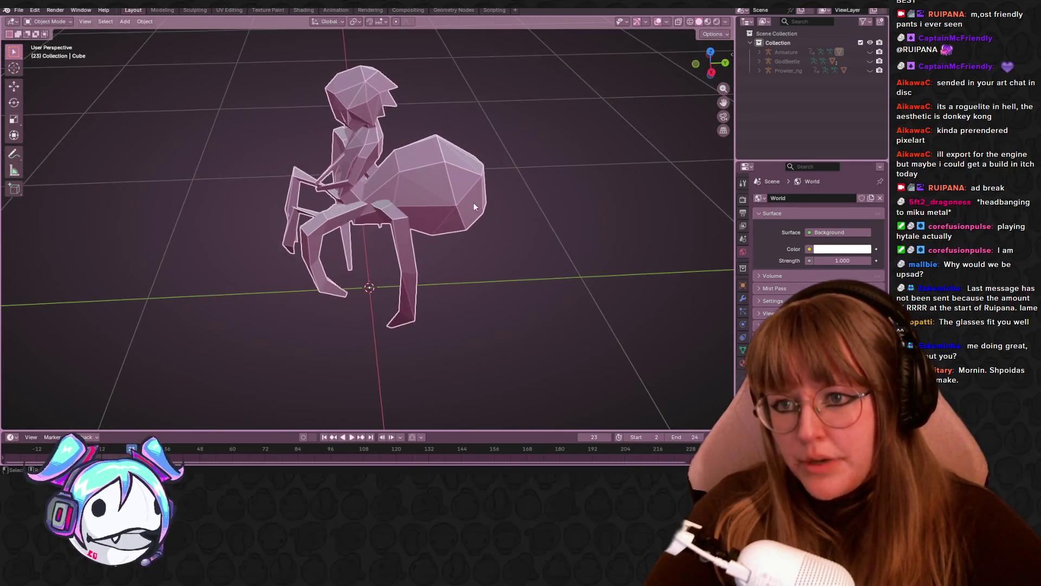
pyautogui.click(262, 10)
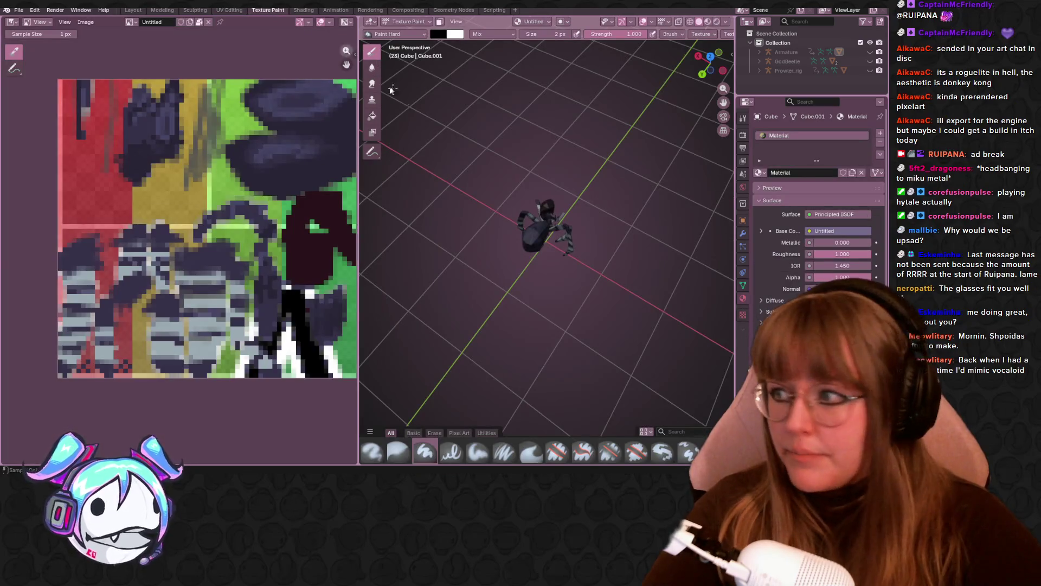
# Step: Zoom in, switch the viewport to brighter grey shading, and save the file
pyautogui.scroll(2, 592, 250)
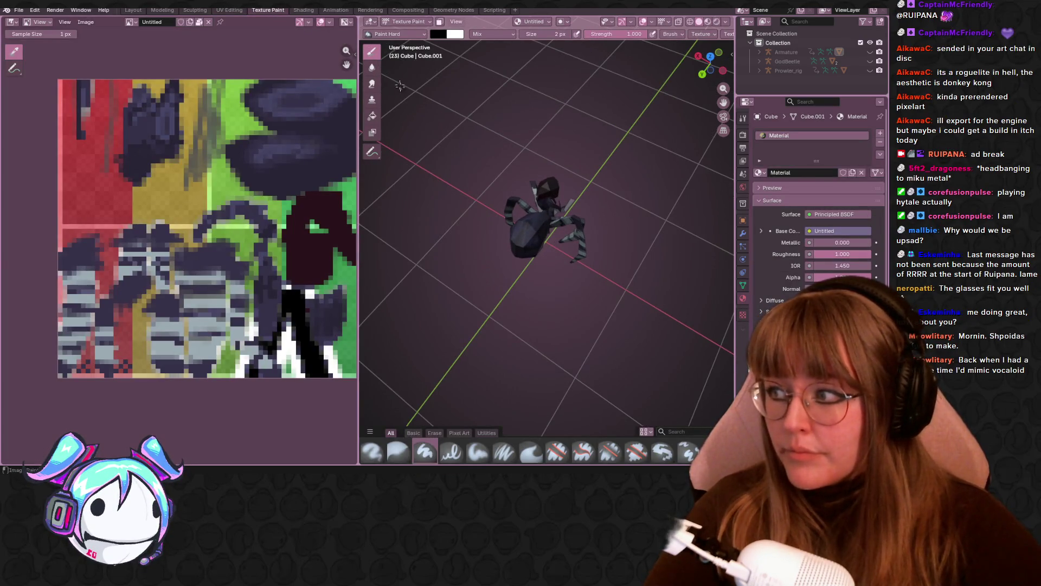
pyautogui.moveTo(547, 51); pyautogui.dragTo(530, 66, button='middle')
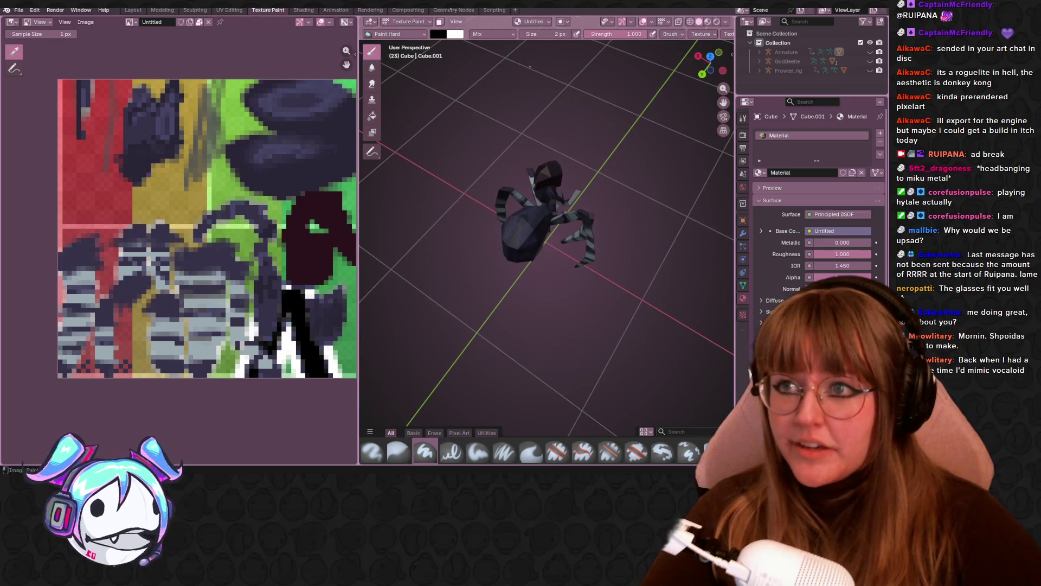
pyautogui.scroll(5, 598, 243)
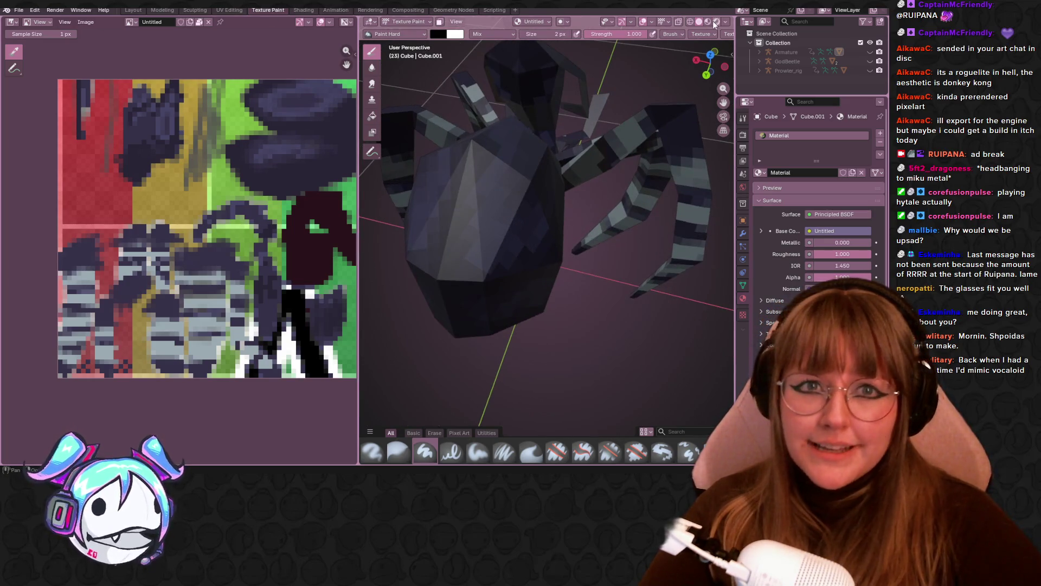
pyautogui.click(716, 23)
pyautogui.scroll(3, 547, 233)
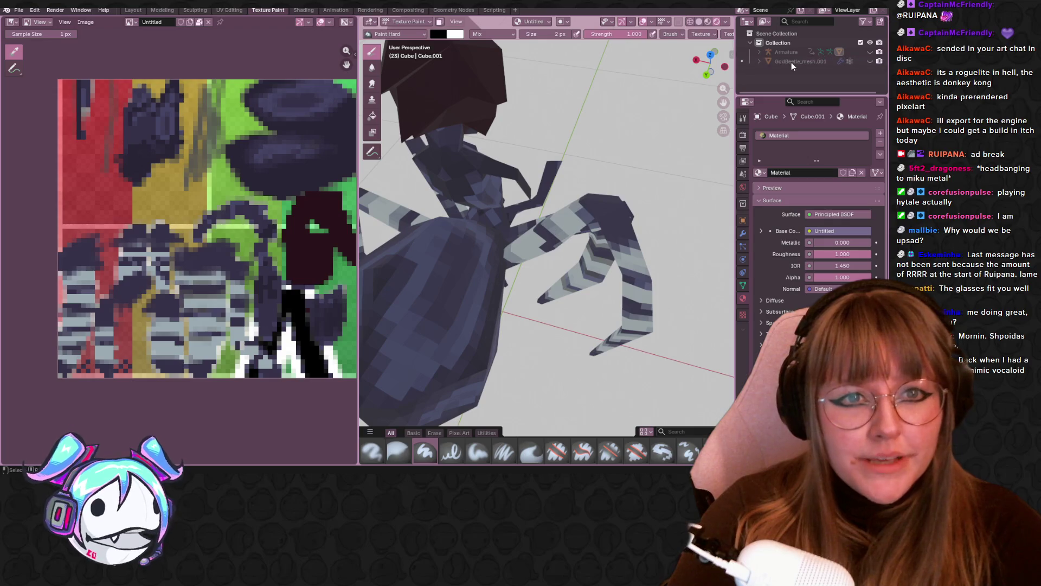
pyautogui.scroll(-5, 594, 209)
pyautogui.moveTo(594, 210); pyautogui.dragTo(620, 163, button='middle')
pyautogui.hotkey('ctrl', 's')
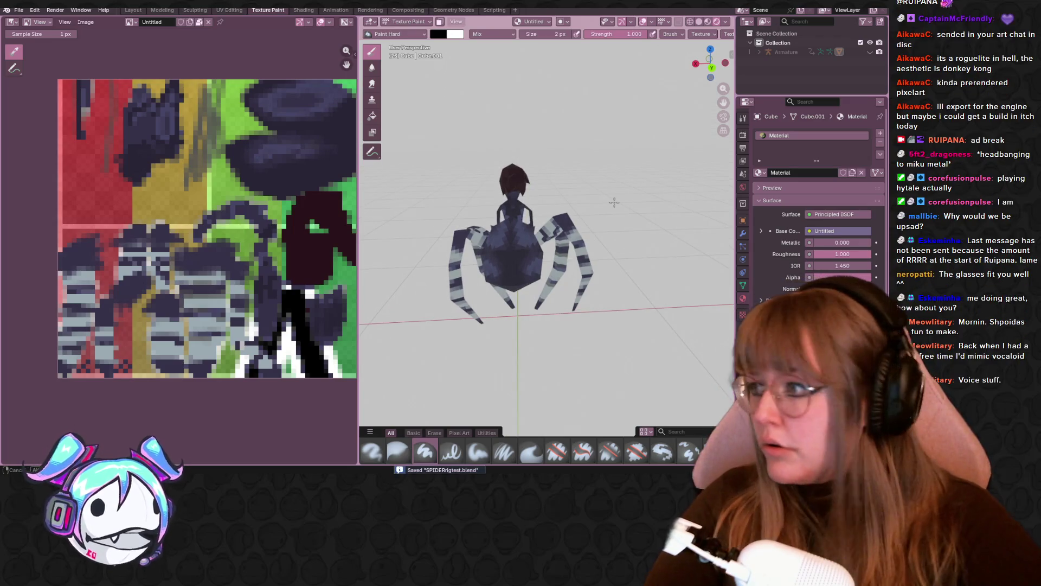
# Step: Orbit and zoom around the spider to frame its striped legs
pyautogui.moveTo(615, 202); pyautogui.dragTo(593, 203, button='middle')
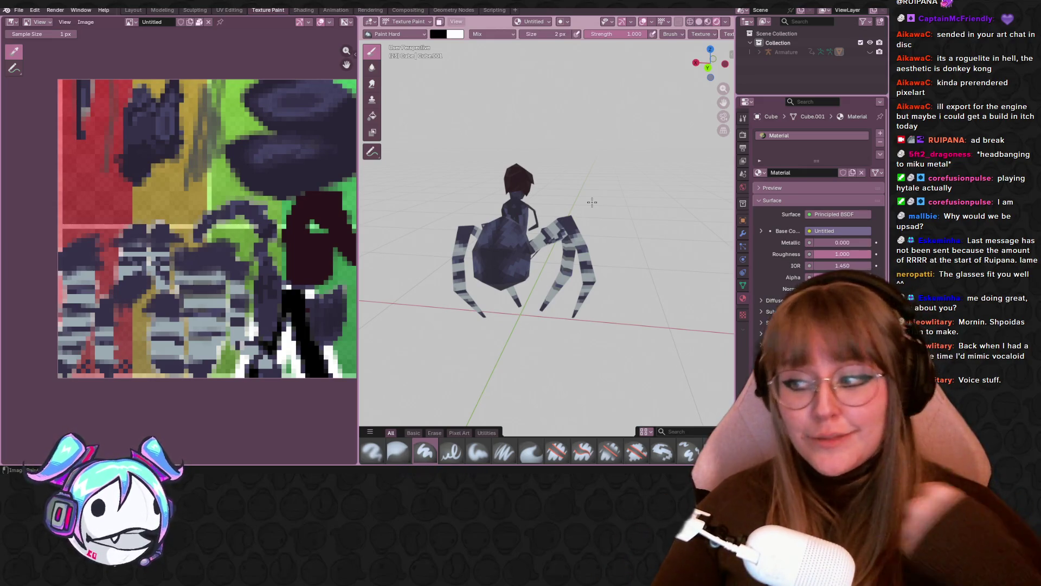
pyautogui.scroll(5, 651, 186)
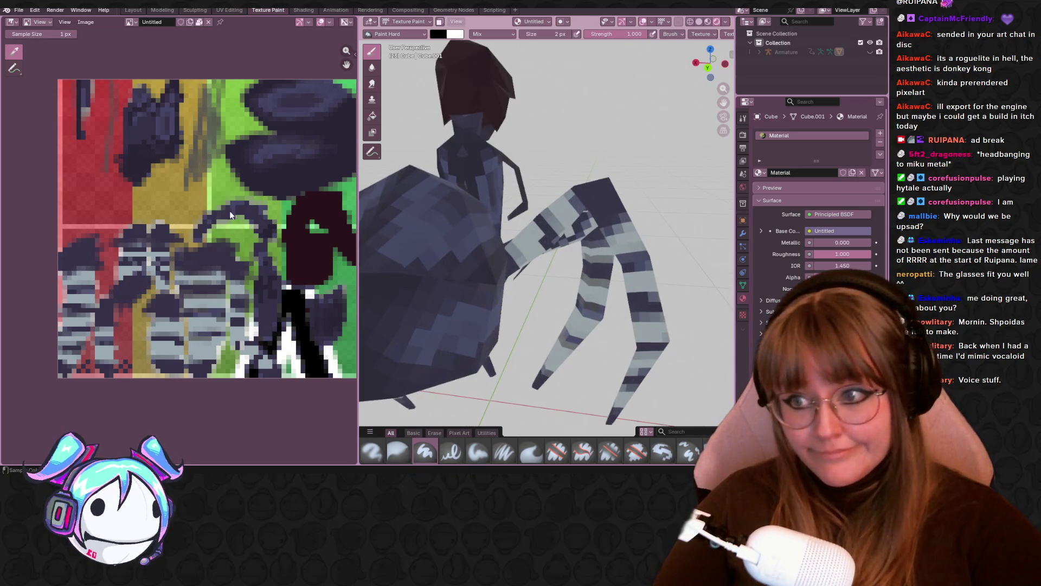
pyautogui.moveTo(521, 220); pyautogui.dragTo(515, 246, button='middle')
pyautogui.scroll(2, 210, 306)
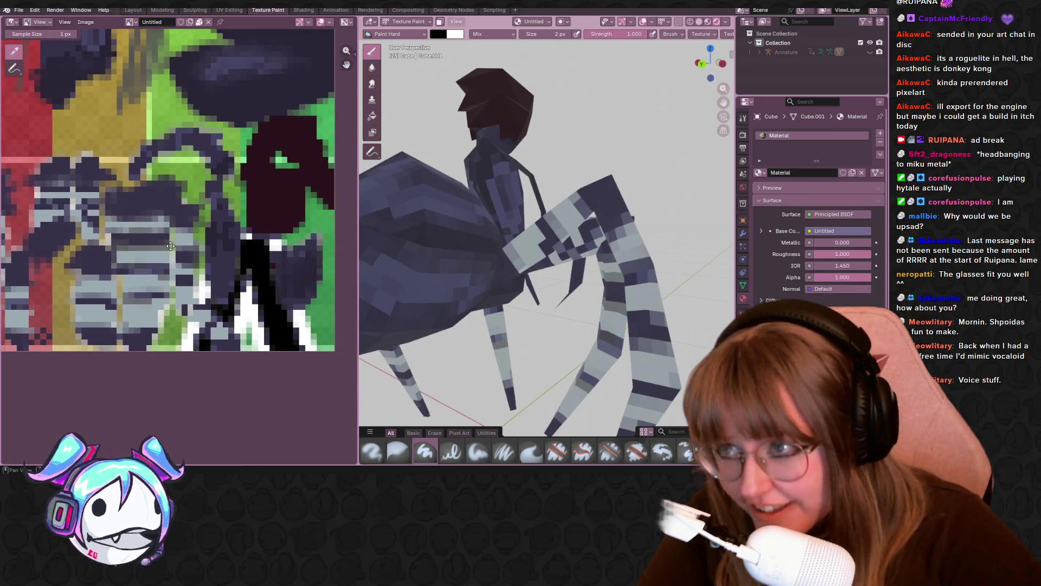
pyautogui.moveTo(567, 269)
pyautogui.mouseDown(button='middle')
pyautogui.moveTo(574, 244)
pyautogui.moveTo(634, 262)
pyautogui.mouseUp(button='middle')
pyautogui.moveTo(582, 239)
pyautogui.mouseDown(button='middle')
pyautogui.moveTo(536, 272)
pyautogui.moveTo(505, 271)
pyautogui.mouseUp(button='middle')
pyautogui.scroll(-3, 541, 274)
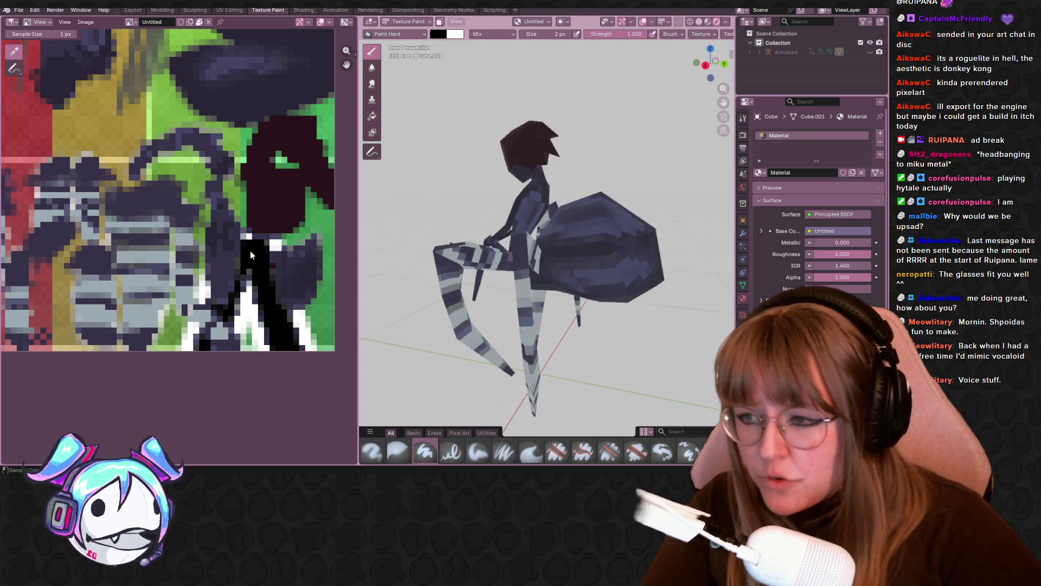
pyautogui.moveTo(249, 233); pyautogui.dragTo(333, 282, button='middle')
pyautogui.scroll(6, 443, 259)
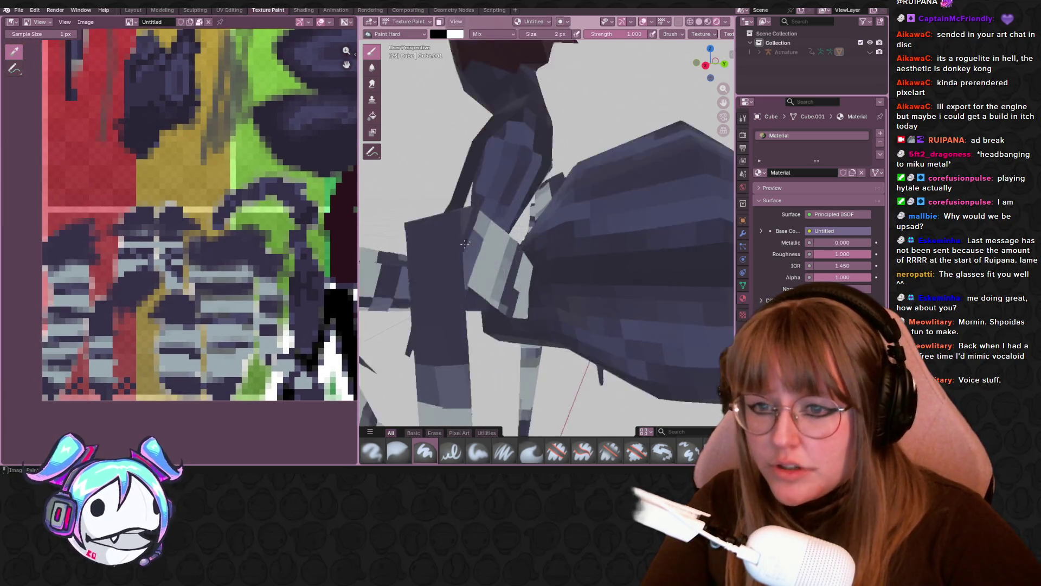
pyautogui.scroll(-2, 443, 258)
pyautogui.scroll(1, 444, 258)
pyautogui.keyDown('ctrl'); pyautogui.moveTo(444, 259); pyautogui.dragTo(535, 236, button='middle'); pyautogui.keyUp('ctrl')
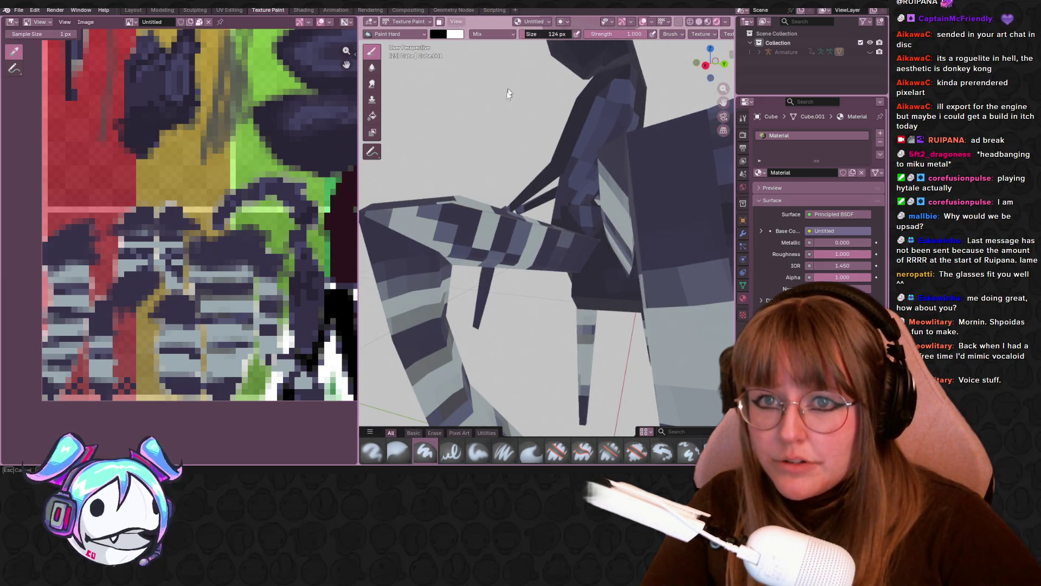
# Step: Test a black paint stroke on a striped leg, undo it, and open the image editor's mode menu
pyautogui.moveTo(391, 225); pyautogui.dragTo(402, 225)
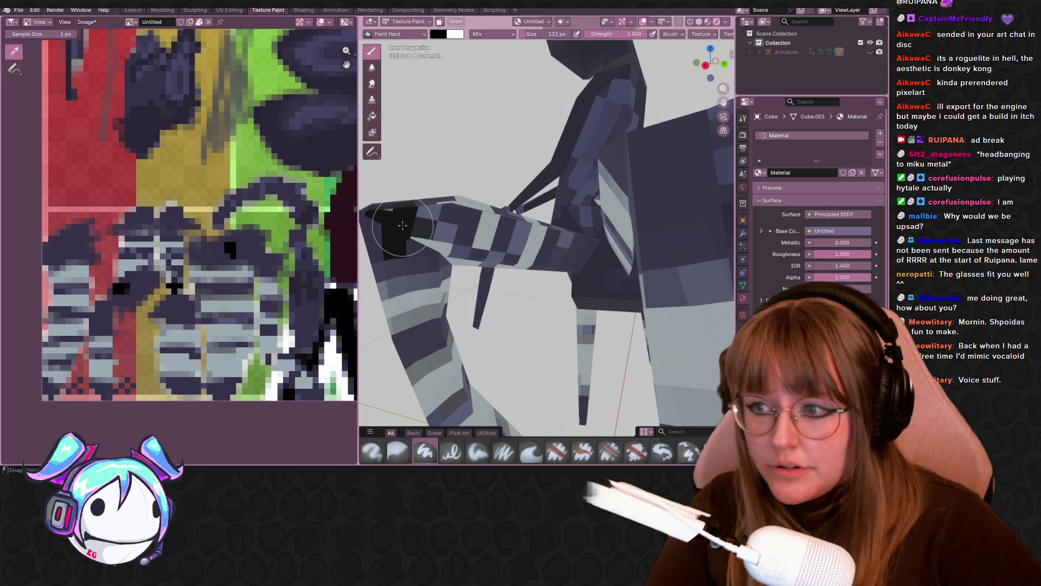
pyautogui.hotkey('ctrl', 'z')
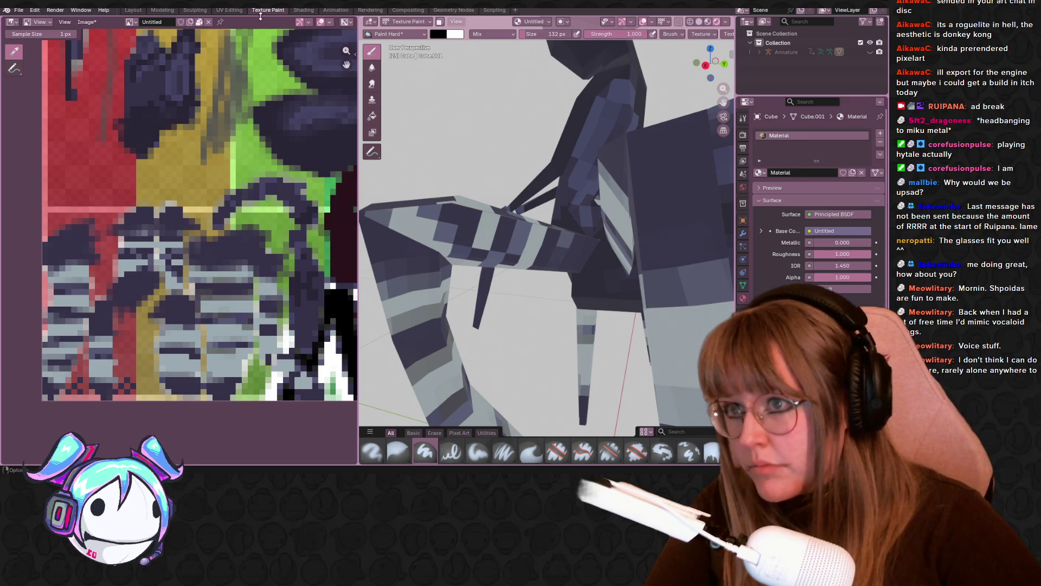
pyautogui.scroll(1, 160, 240)
pyautogui.click(47, 23)
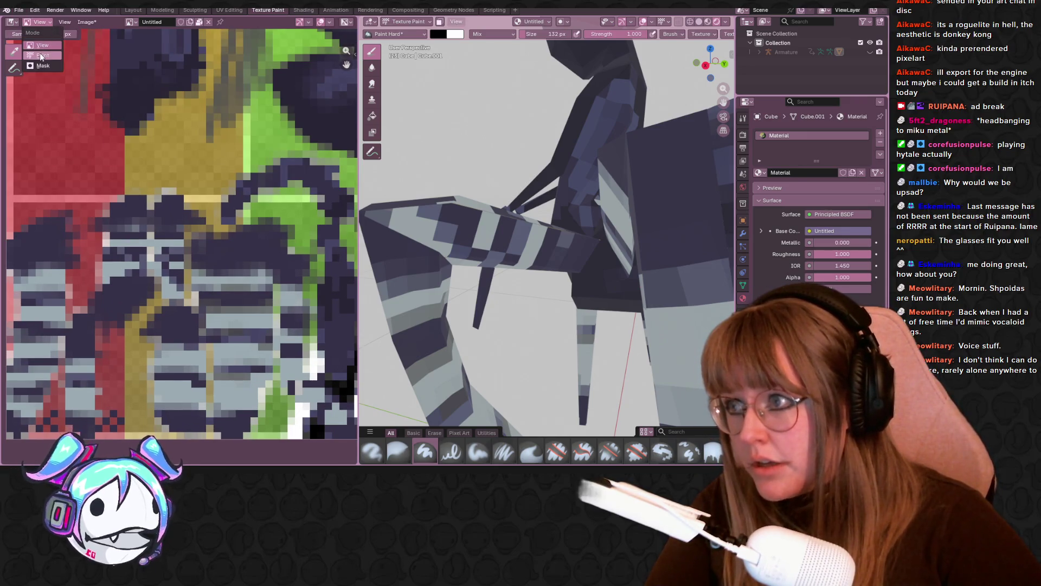
# Step: Switch the image editor to Paint mode, undo a stray stroke, and orbit under the model
pyautogui.click(42, 56)
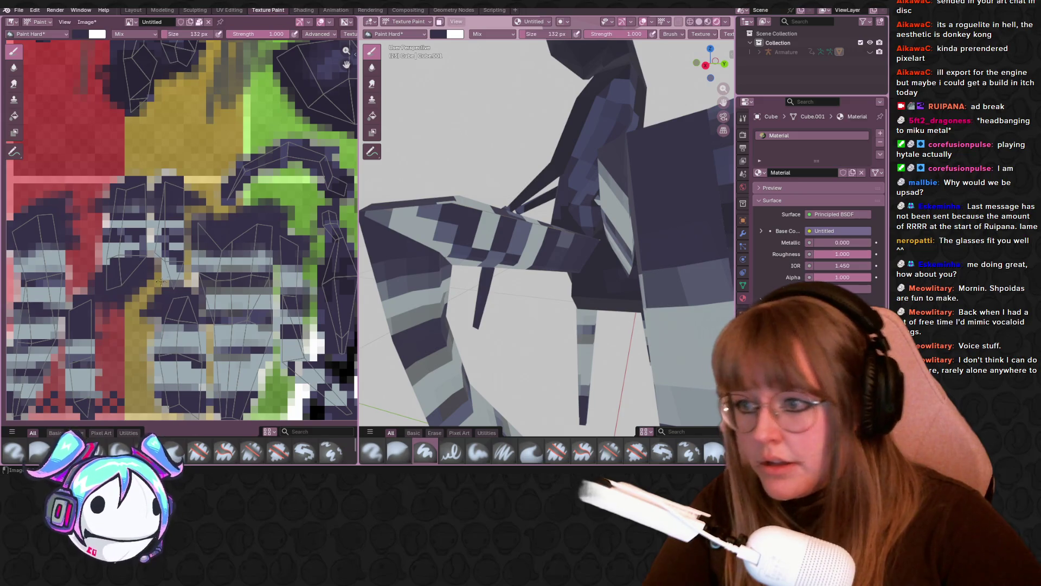
pyautogui.moveTo(413, 282); pyautogui.dragTo(380, 239)
pyautogui.hotkey('ctrl', 'z')
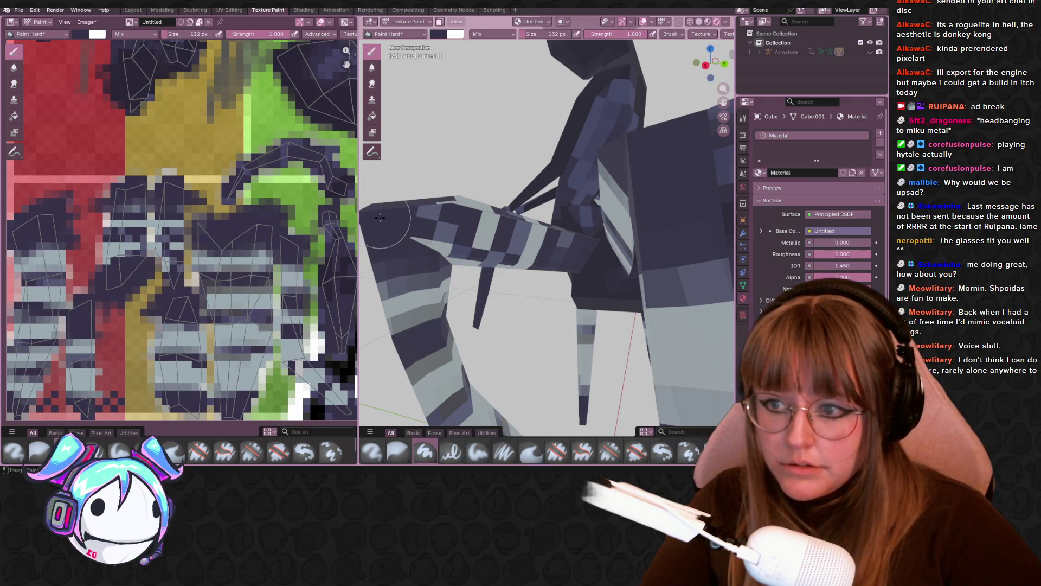
pyautogui.moveTo(437, 249)
pyautogui.mouseDown(button='middle')
pyautogui.moveTo(408, 179)
pyautogui.moveTo(543, 206)
pyautogui.moveTo(795, 224)
pyautogui.mouseUp(button='middle')
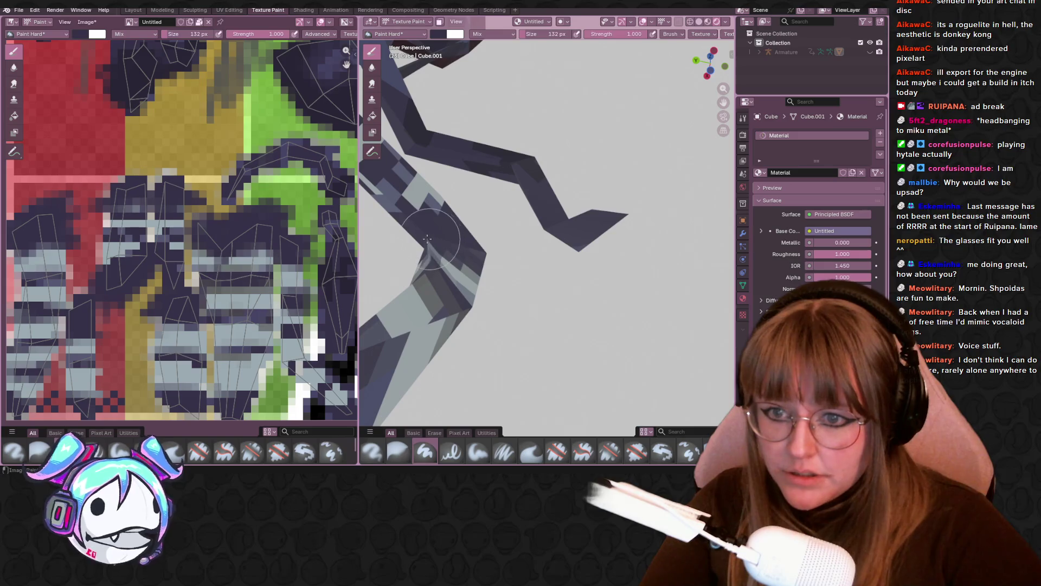
pyautogui.moveTo(507, 224)
pyautogui.mouseDown(button='middle')
pyautogui.moveTo(446, 255)
pyautogui.moveTo(529, 252)
pyautogui.moveTo(647, 299)
pyautogui.mouseUp(button='middle')
pyautogui.scroll(-10, 648, 300)
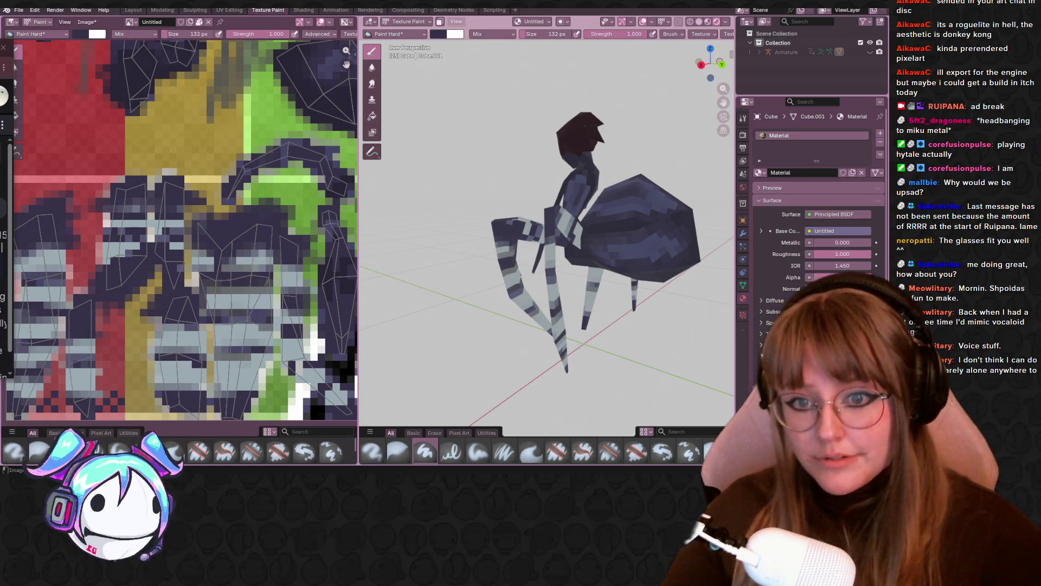
# Step: Paint light pixels along a spider leg and pan the texture view to its bottom-left corner
pyautogui.moveTo(597, 233)
pyautogui.mouseDown(button='middle')
pyautogui.moveTo(616, 224)
pyautogui.moveTo(608, 211)
pyautogui.mouseUp(button='middle')
pyautogui.scroll(5, 616, 224)
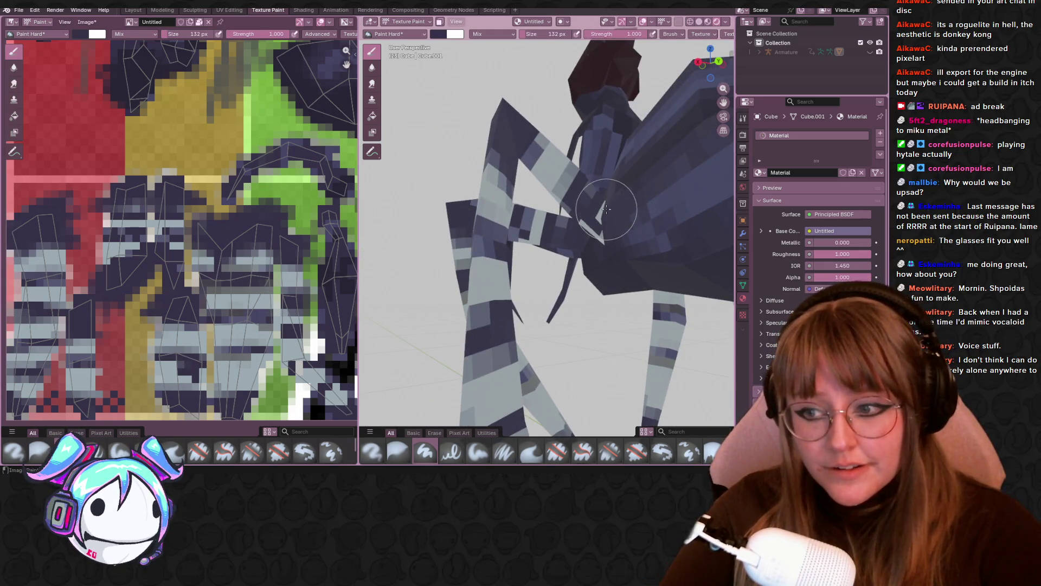
pyautogui.click(606, 209)
pyautogui.moveTo(620, 252); pyautogui.dragTo(603, 237)
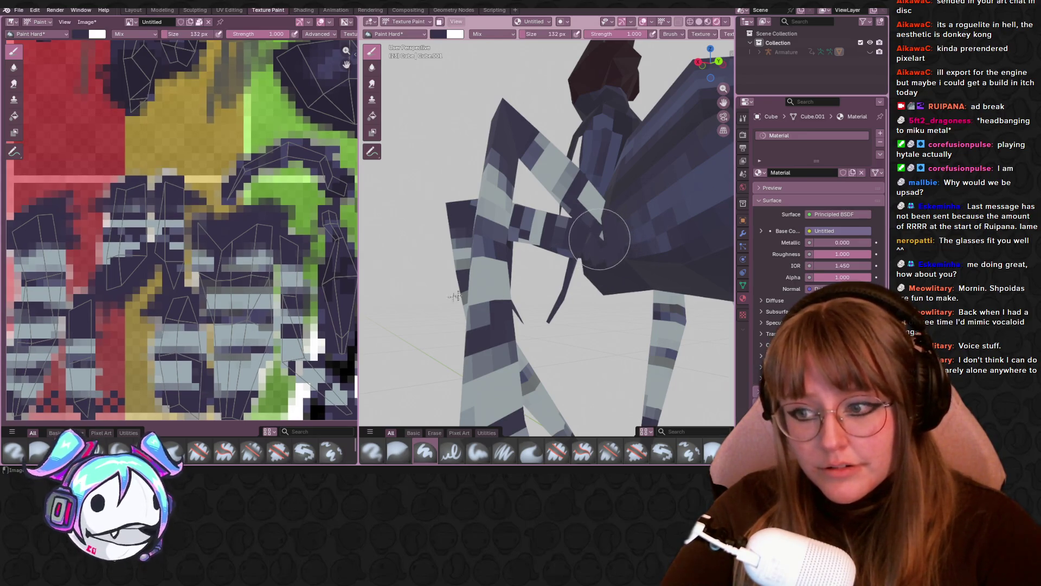
pyautogui.moveTo(190, 157); pyautogui.dragTo(199, 103, button='middle')
pyautogui.hotkey('ctrl', 'z')
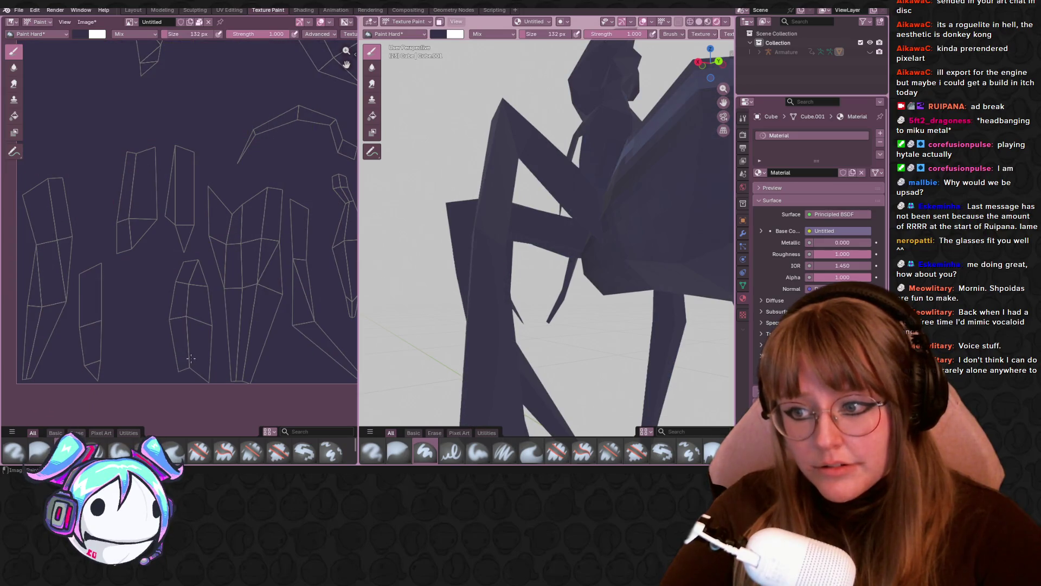
# Step: Revert the dark purple fill to restore the pixel texture, then zoom out to show the whole spider
pyautogui.hotkey('ctrl', 'shift', 'z')
pyautogui.scroll(-5, 539, 292)
pyautogui.scroll(-5, 189, 382)
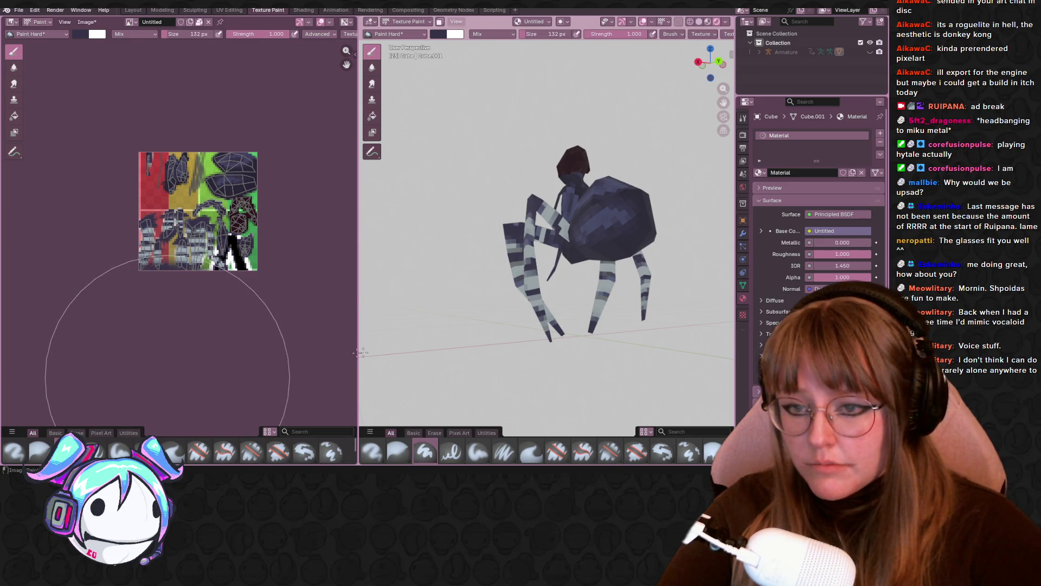
# Step: Paint the light stripes on one spider leg with the dark colour
pyautogui.moveTo(515, 342); pyautogui.dragTo(671, 358, button='middle')
pyautogui.moveTo(611, 293); pyautogui.dragTo(629, 295, button='middle')
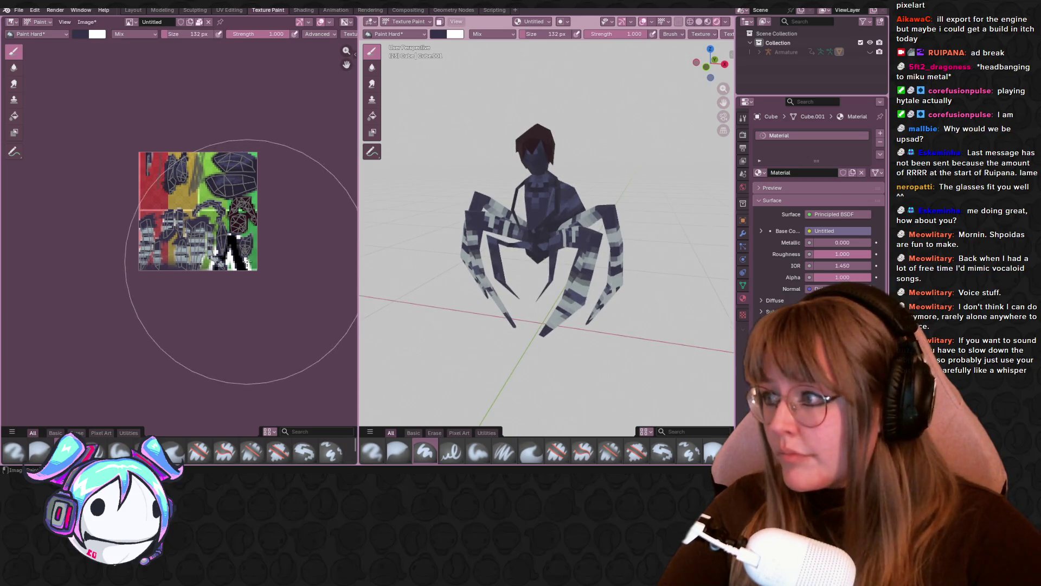
pyautogui.scroll(3, 217, 250)
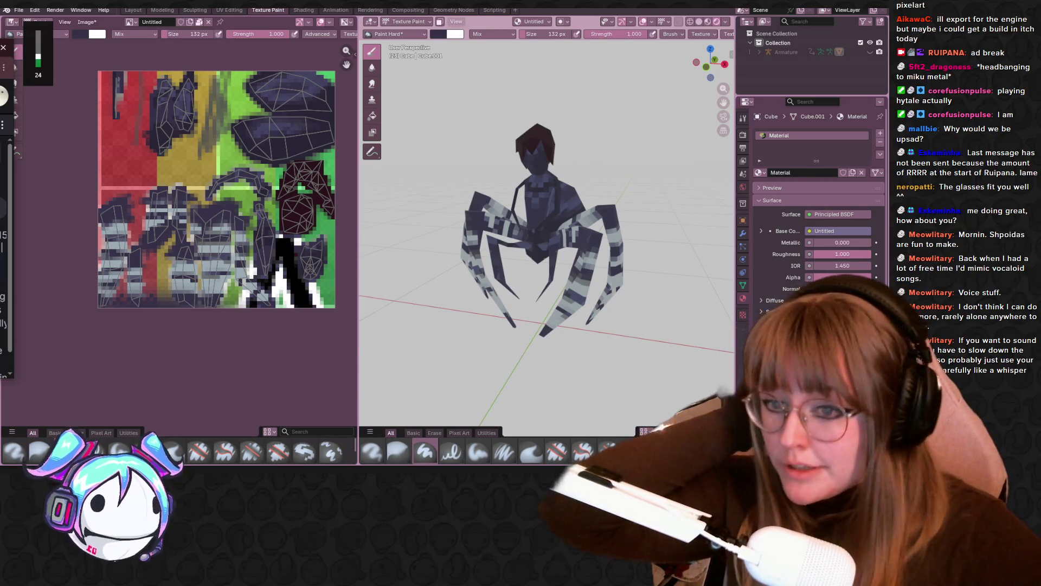
pyautogui.scroll(6, 432, 205)
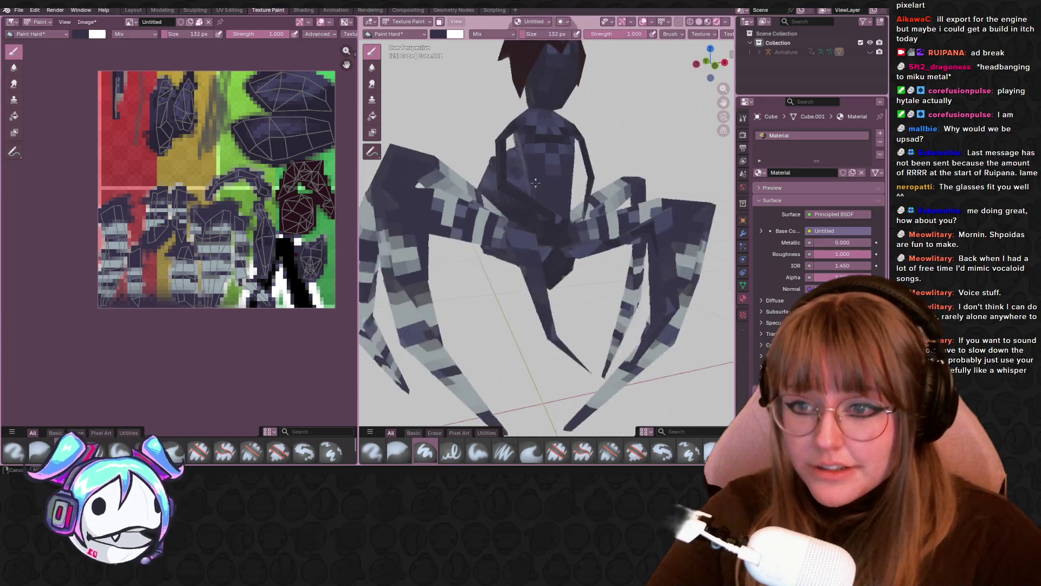
pyautogui.moveTo(433, 204); pyautogui.dragTo(458, 203)
# Step: Orbit around the spider to review the repainted leg, then return to the Layout workspace
pyautogui.moveTo(616, 242); pyautogui.dragTo(572, 240, button='middle')
pyautogui.moveTo(622, 272); pyautogui.dragTo(595, 267, button='middle')
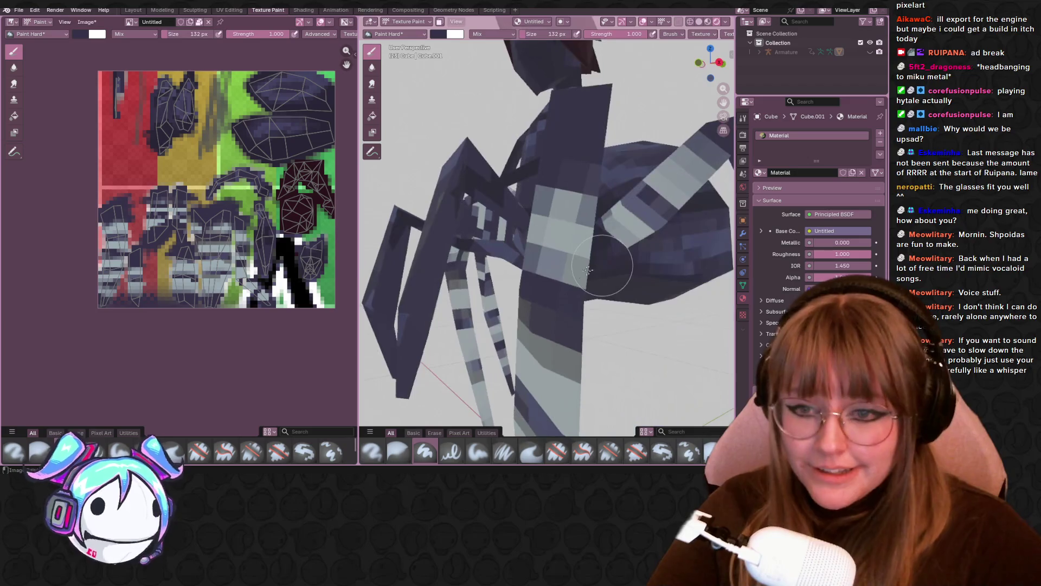
pyautogui.moveTo(450, 223); pyautogui.dragTo(654, 314, button='middle')
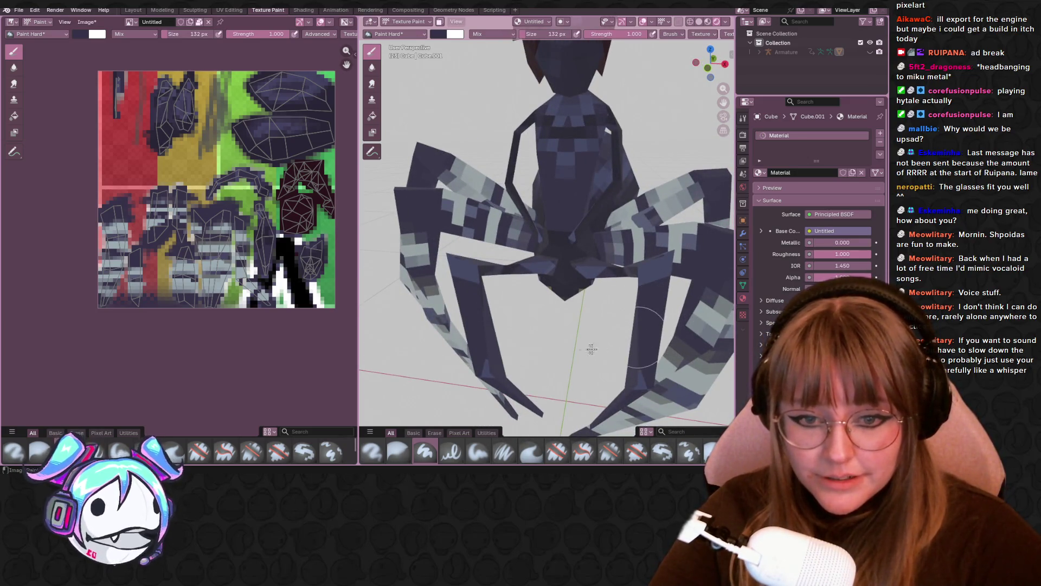
pyautogui.moveTo(516, 340); pyautogui.dragTo(605, 296, button='middle')
pyautogui.moveTo(579, 362); pyautogui.dragTo(552, 356, button='middle')
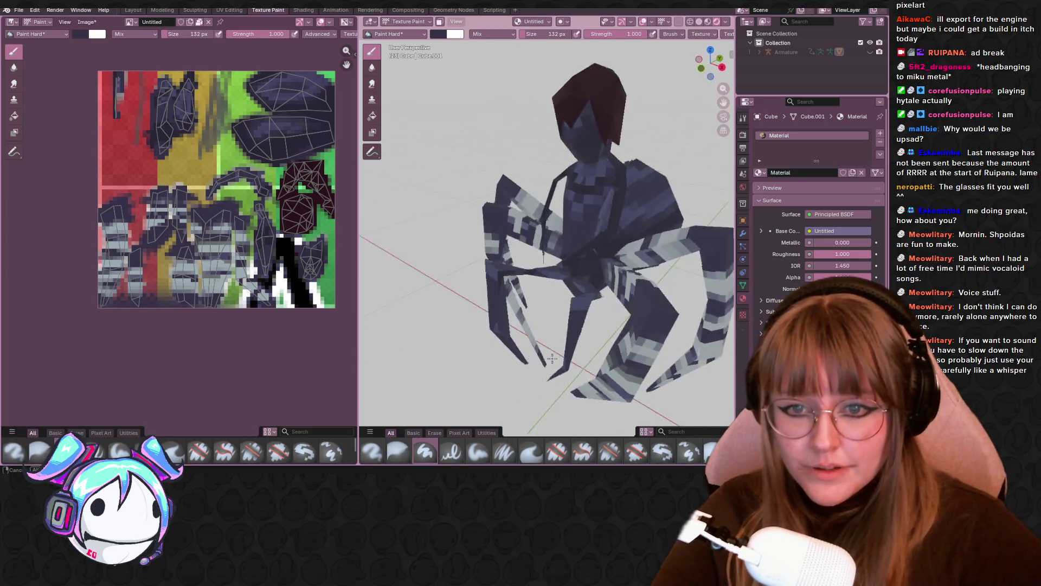
pyautogui.scroll(-5, 586, 339)
pyautogui.scroll(6, 544, 314)
pyautogui.moveTo(545, 314)
pyautogui.mouseDown(button='middle')
pyautogui.moveTo(714, 328)
pyautogui.moveTo(380, 332)
pyautogui.moveTo(434, 401)
pyautogui.mouseUp(button='middle')
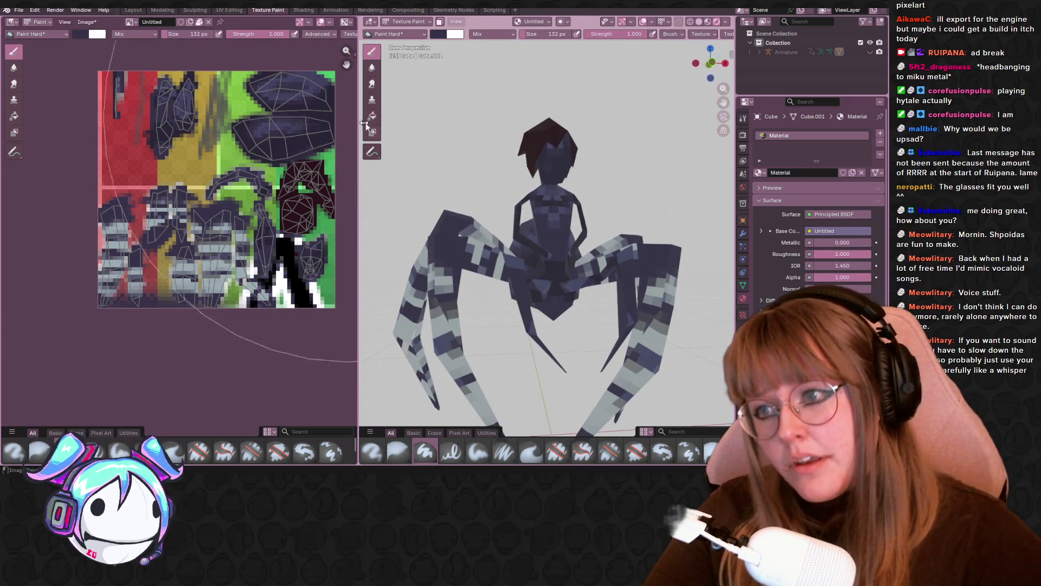
pyautogui.scroll(6, 559, 242)
pyautogui.scroll(-5, 559, 243)
pyautogui.moveTo(559, 243)
pyautogui.mouseDown(button='middle')
pyautogui.moveTo(537, 237)
pyautogui.moveTo(483, 310)
pyautogui.moveTo(674, 249)
pyautogui.moveTo(654, 230)
pyautogui.moveTo(674, 200)
pyautogui.moveTo(658, 152)
pyautogui.moveTo(566, 199)
pyautogui.moveTo(551, 268)
pyautogui.mouseUp(button='middle')
pyautogui.scroll(6, 674, 249)
pyautogui.scroll(-6, 634, 250)
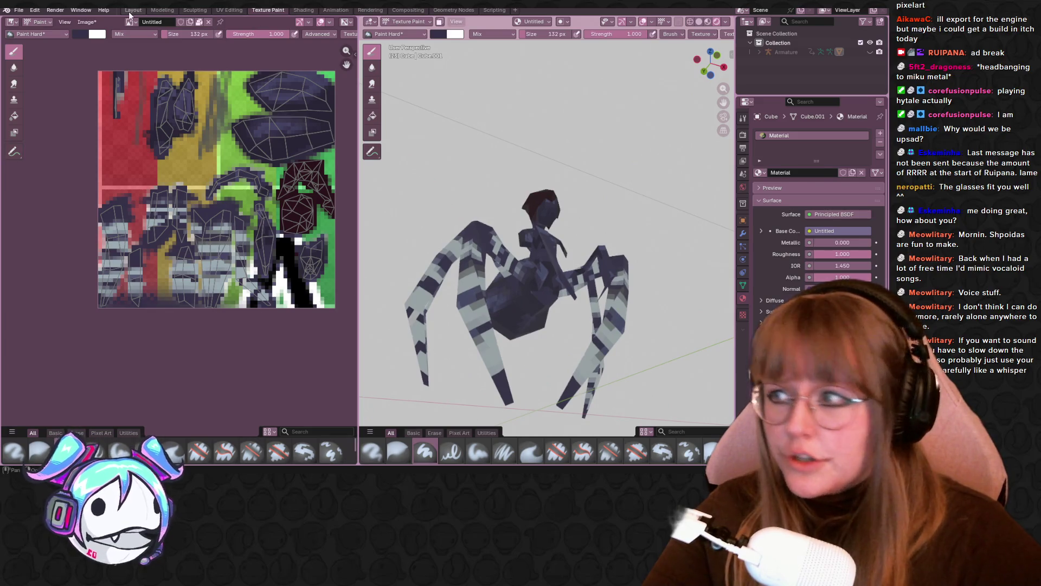
pyautogui.click(132, 11)
pyautogui.moveTo(457, 220); pyautogui.dragTo(412, 255, button='middle')
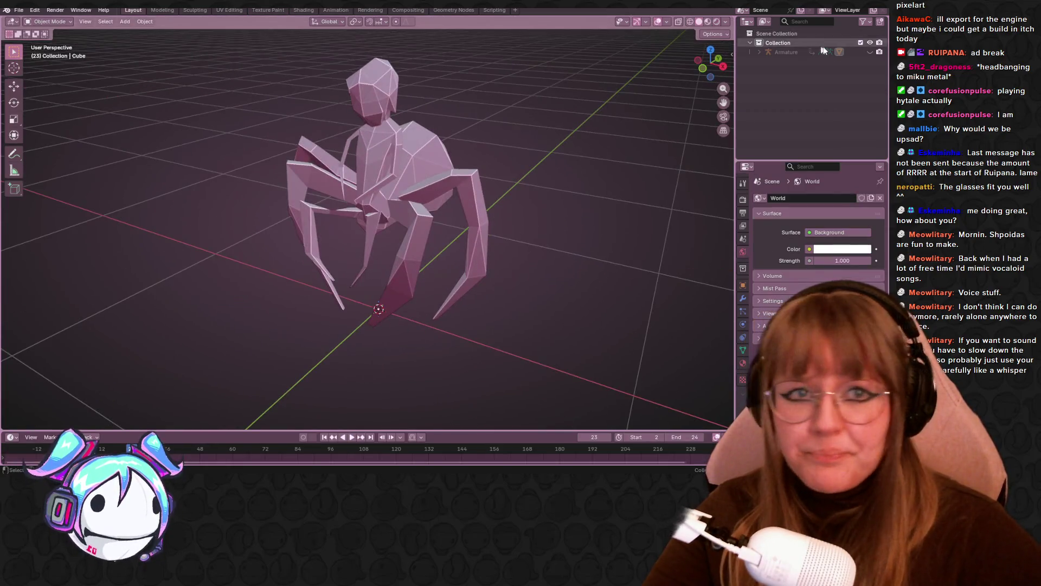
# Step: Unhide the Armature in the Outliner and select the spider mesh
pyautogui.click(870, 52)
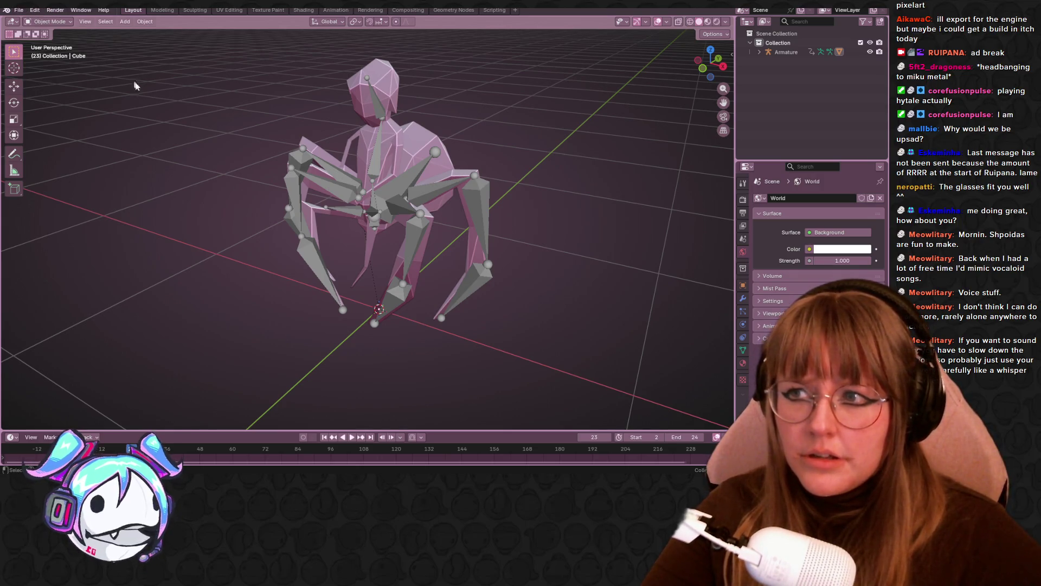
pyautogui.click(408, 182)
pyautogui.moveTo(395, 125)
pyautogui.mouseDown(button='middle')
pyautogui.moveTo(481, 152)
pyautogui.moveTo(646, 347)
pyautogui.moveTo(538, 285)
pyautogui.moveTo(465, 220)
pyautogui.moveTo(390, 251)
pyautogui.moveTo(530, 299)
pyautogui.moveTo(565, 288)
pyautogui.moveTo(539, 265)
pyautogui.mouseUp(button='middle')
# Step: Toggle the spider mesh into Edit Mode and back to Object Mode while inspecting it
pyautogui.press('Tab')
pyautogui.moveTo(404, 131)
pyautogui.mouseDown(button='middle')
pyautogui.moveTo(488, 163)
pyautogui.moveTo(461, 146)
pyautogui.moveTo(476, 141)
pyautogui.moveTo(445, 140)
pyautogui.moveTo(469, 130)
pyautogui.moveTo(430, 119)
pyautogui.moveTo(540, 150)
pyautogui.mouseUp(button='middle')
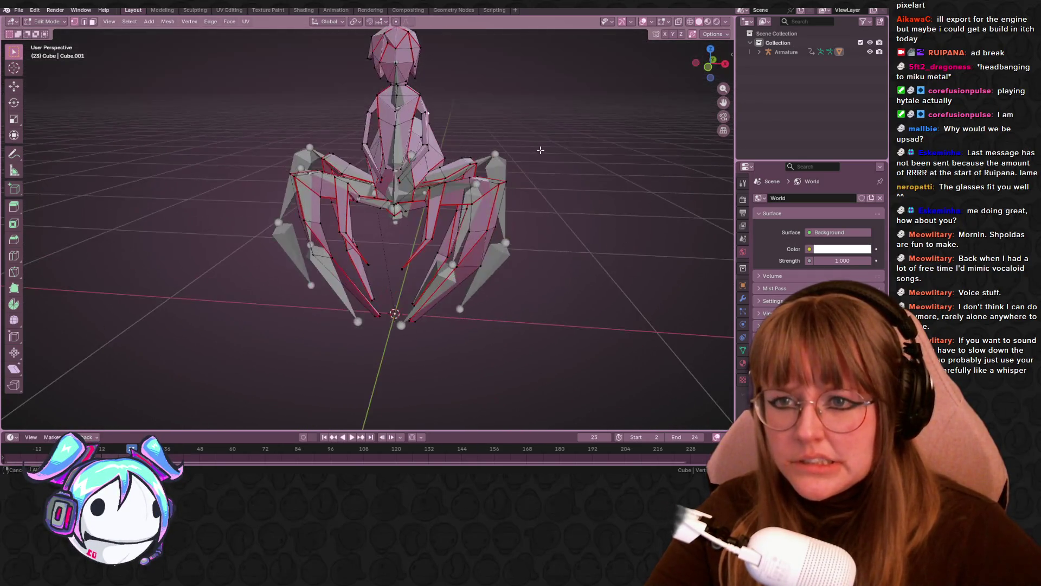
pyautogui.moveTo(424, 144)
pyautogui.mouseDown(button='middle')
pyautogui.moveTo(442, 146)
pyautogui.moveTo(515, 209)
pyautogui.moveTo(530, 132)
pyautogui.moveTo(491, 163)
pyautogui.moveTo(500, 236)
pyautogui.moveTo(507, 228)
pyautogui.mouseUp(button='middle')
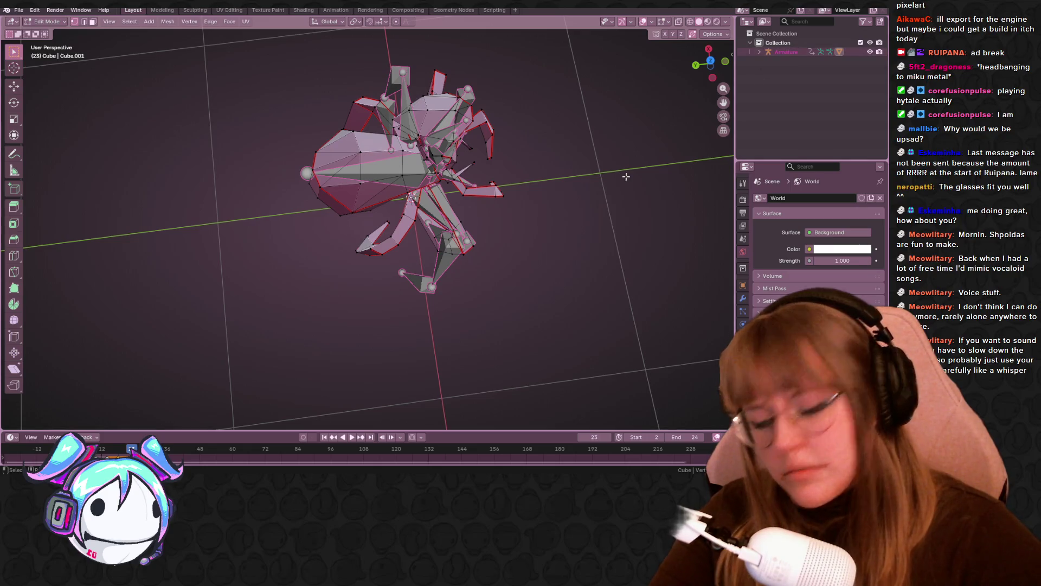
pyautogui.press('Tab')
pyautogui.moveTo(626, 176)
pyautogui.mouseDown(button='middle')
pyautogui.moveTo(597, 183)
pyautogui.moveTo(562, 161)
pyautogui.mouseUp(button='middle')
pyautogui.press('Tab')
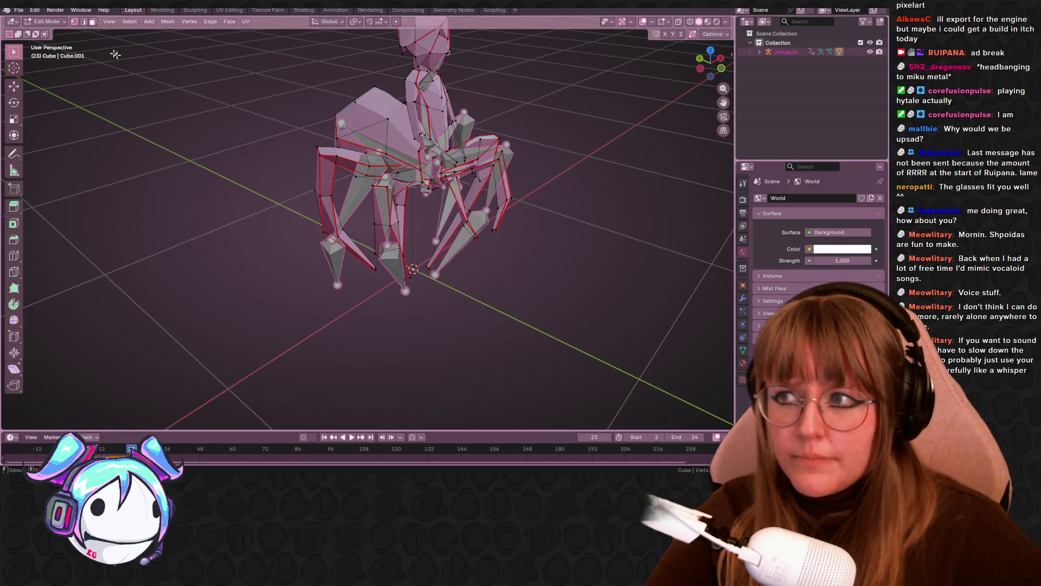
pyautogui.press('Tab')
pyautogui.moveTo(568, 242)
pyautogui.mouseDown(button='middle')
pyautogui.moveTo(595, 262)
pyautogui.moveTo(385, 214)
pyautogui.moveTo(430, 232)
pyautogui.moveTo(525, 222)
pyautogui.moveTo(473, 178)
pyautogui.mouseUp(button='middle')
# Step: Select the Armature, enter its Edit Mode, and start circle-selecting bones
pyautogui.click(386, 213)
pyautogui.press('Tab')
pyautogui.press('c')
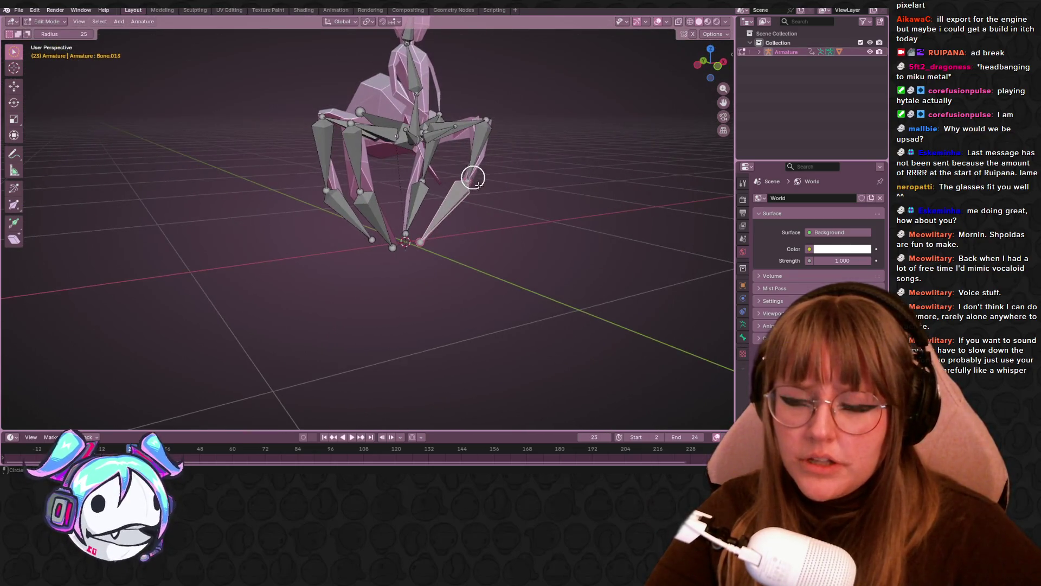
# Step: Change the selection method and select the right leg bones, including Bone.012
pyautogui.click(67, 21)
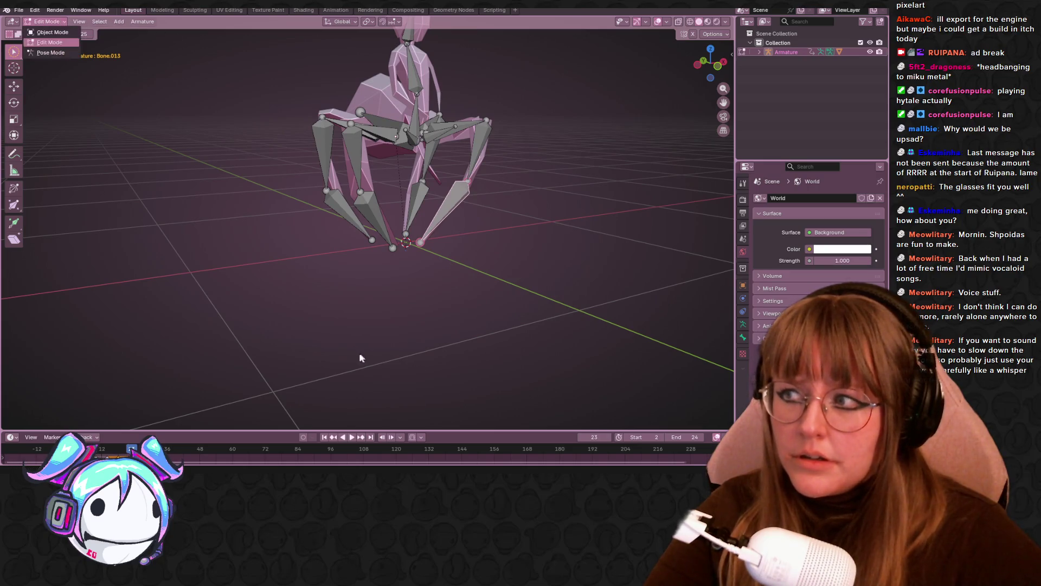
pyautogui.moveTo(573, 90); pyautogui.dragTo(554, 92, button='middle')
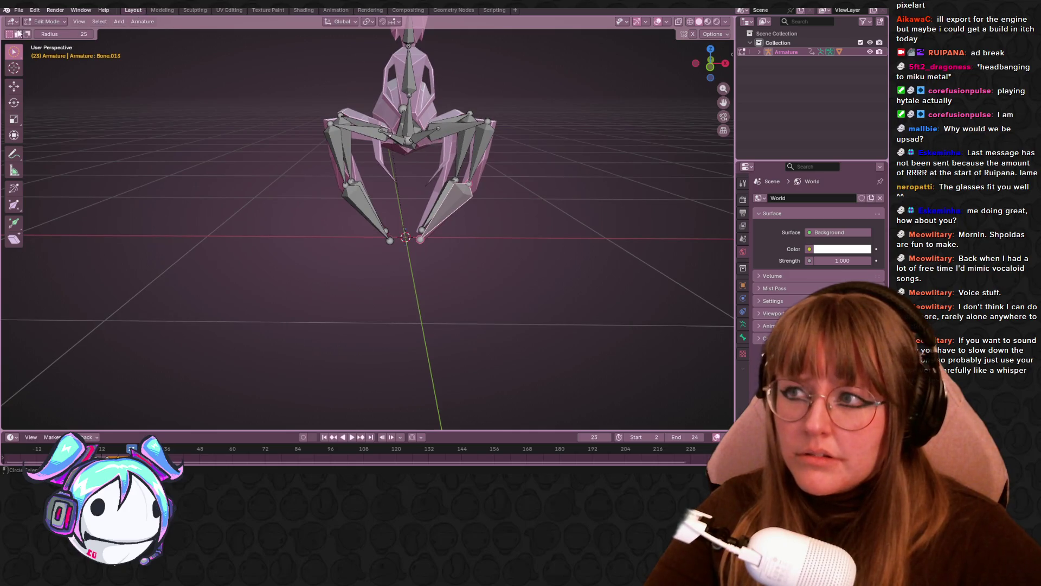
pyautogui.moveTo(18, 52); pyautogui.dragTo(74, 82)
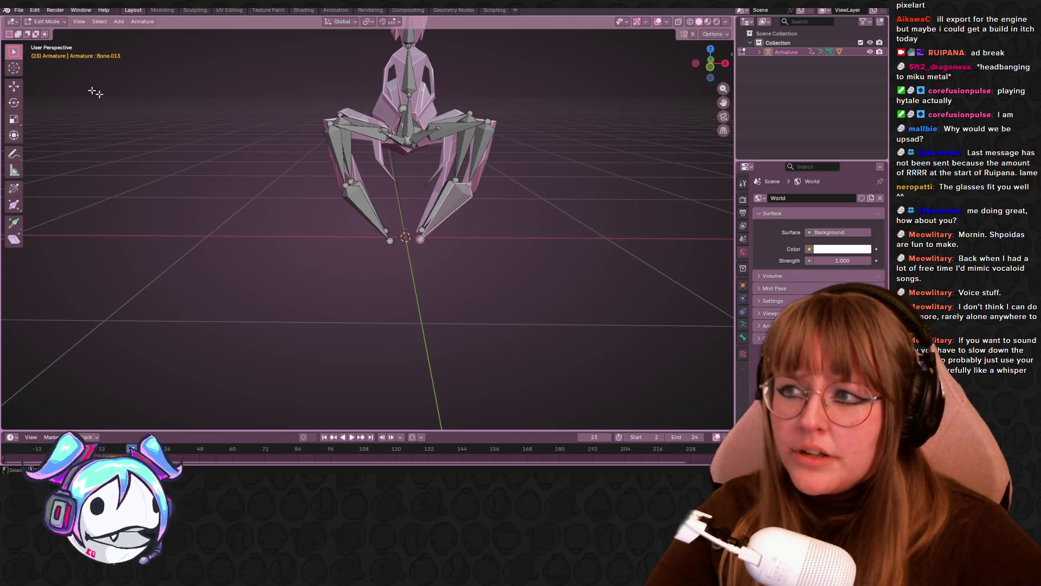
pyautogui.click(507, 127)
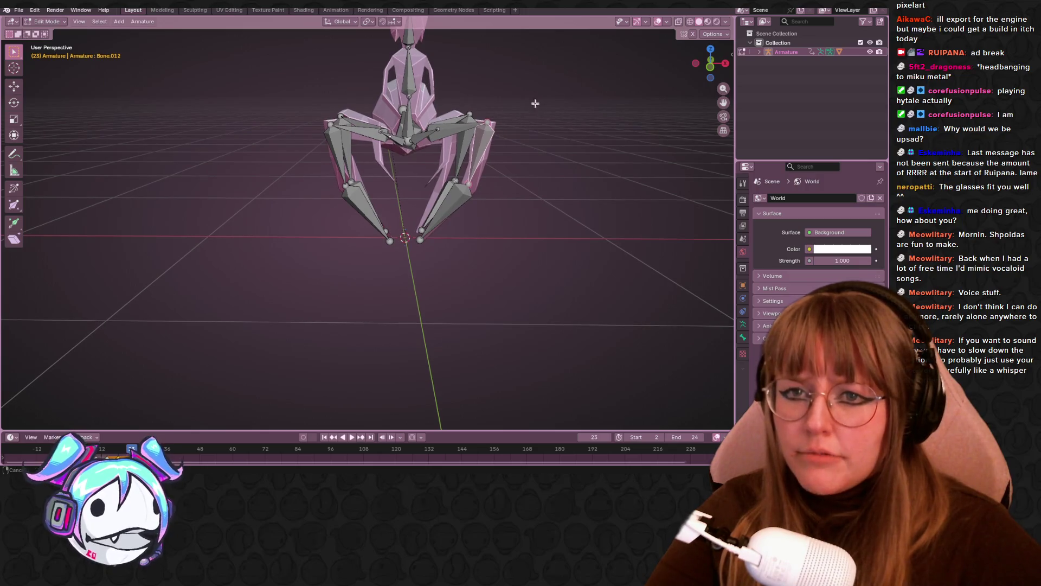
pyautogui.click(457, 160)
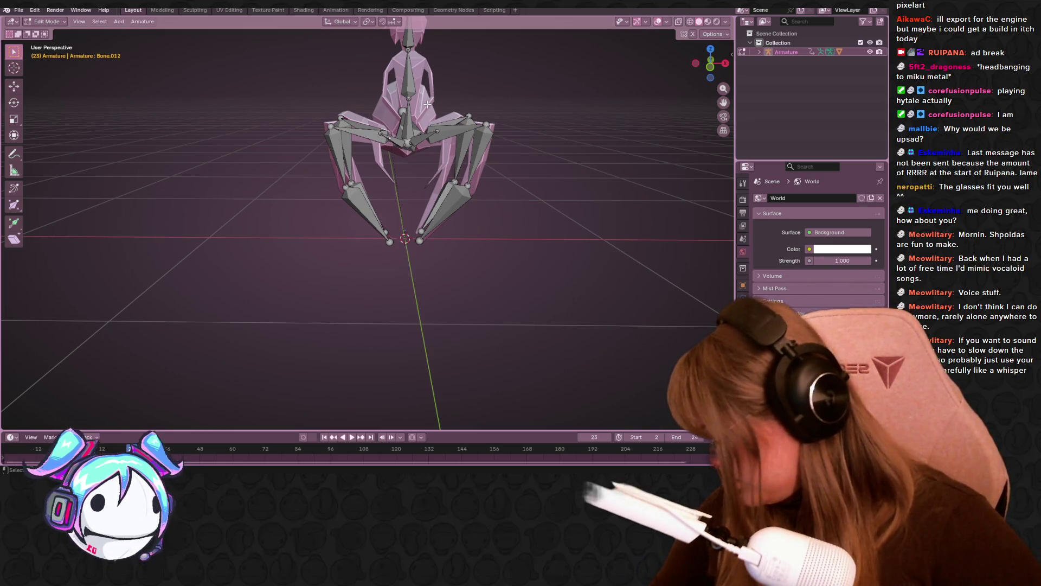
# Step: Orbit and zoom around the armature, then exit bone Edit Mode to Object Mode
pyautogui.moveTo(428, 104); pyautogui.dragTo(430, 76, button='middle')
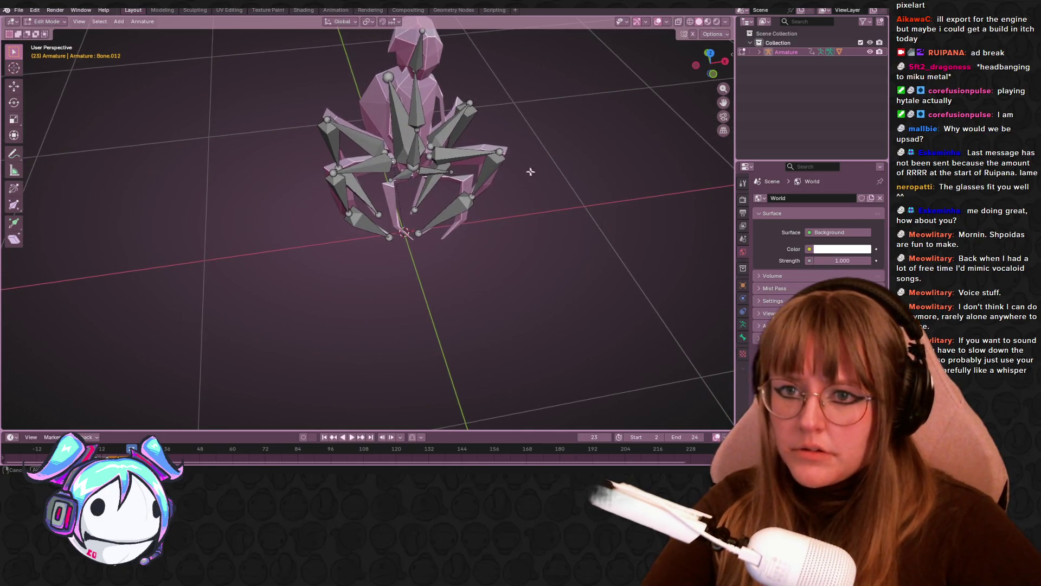
pyautogui.moveTo(538, 177); pyautogui.dragTo(506, 24, button='middle')
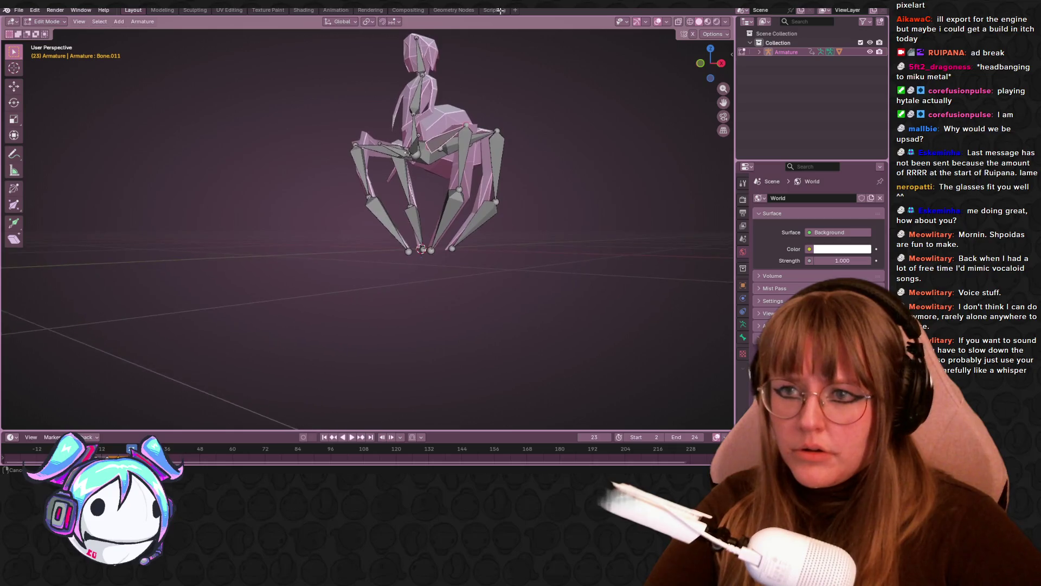
pyautogui.moveTo(304, 84); pyautogui.dragTo(458, 114, button='middle')
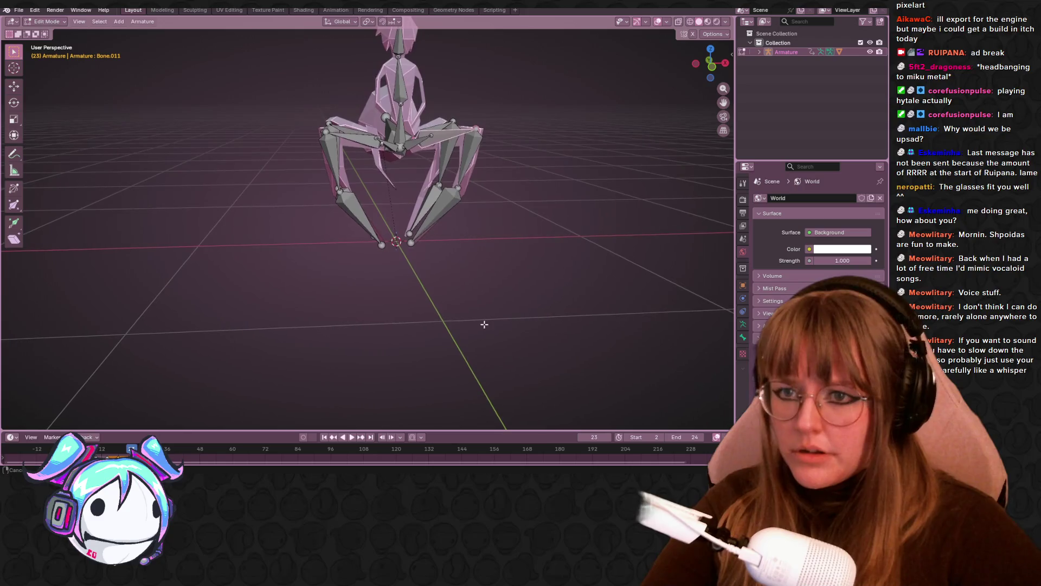
pyautogui.scroll(6, 476, 314)
pyautogui.scroll(-2, 459, 269)
pyautogui.moveTo(458, 269)
pyautogui.keyDown('ctrl'); pyautogui.mouseDown(button='middle')
pyautogui.moveTo(488, 293)
pyautogui.moveTo(530, 182)
pyautogui.moveTo(502, 196)
pyautogui.moveTo(516, 157)
pyautogui.moveTo(498, 168)
pyautogui.mouseUp(button='middle'); pyautogui.keyUp('ctrl')
pyautogui.scroll(4, 620, 159)
pyautogui.moveTo(620, 159)
pyautogui.mouseDown(button='middle')
pyautogui.moveTo(598, 172)
pyautogui.moveTo(486, 165)
pyautogui.moveTo(601, 172)
pyautogui.moveTo(605, 219)
pyautogui.moveTo(288, 179)
pyautogui.moveTo(268, 219)
pyautogui.moveTo(434, 203)
pyautogui.moveTo(600, 319)
pyautogui.moveTo(622, 320)
pyautogui.moveTo(521, 249)
pyautogui.moveTo(439, 135)
pyautogui.moveTo(404, 106)
pyautogui.mouseUp(button='middle')
pyautogui.press('Tab')
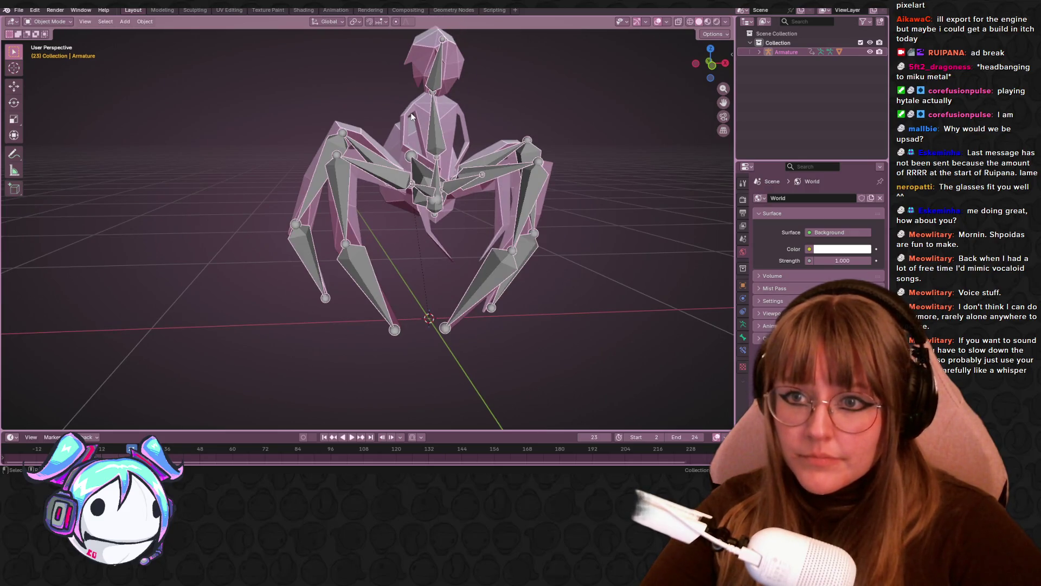
# Step: Put the girl's body mesh in Edit Mode and select the arm vertices from a front view
pyautogui.click(411, 113)
pyautogui.press('Tab')
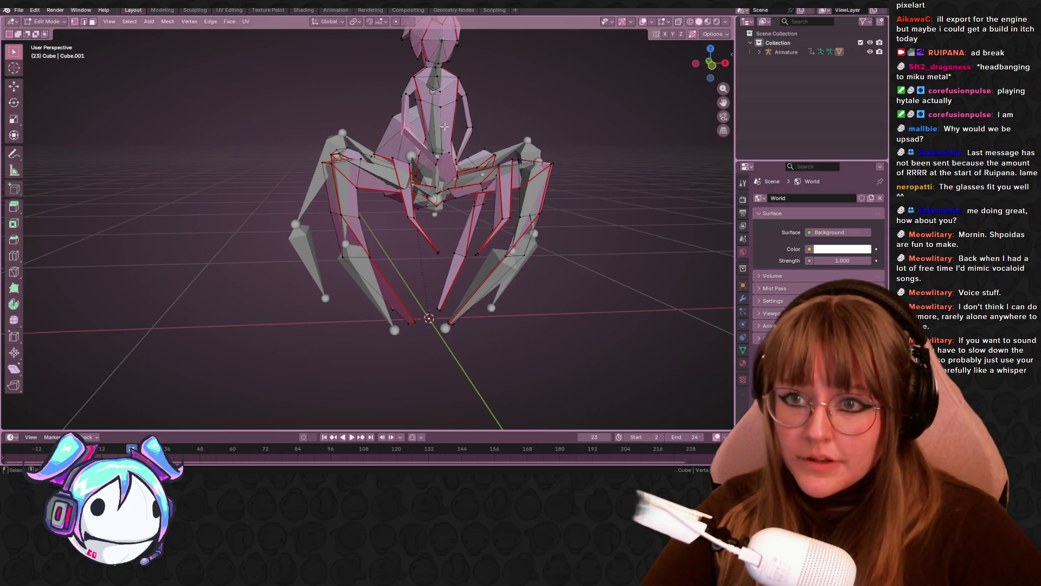
pyautogui.moveTo(443, 127); pyautogui.dragTo(440, 165, button='middle')
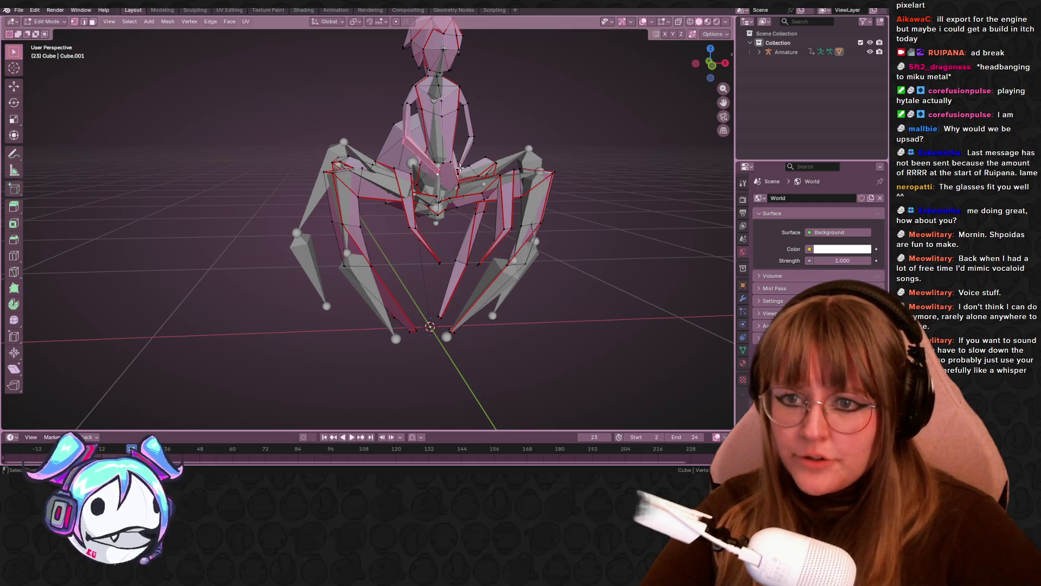
pyautogui.moveTo(524, 121); pyautogui.dragTo(485, 131, button='middle')
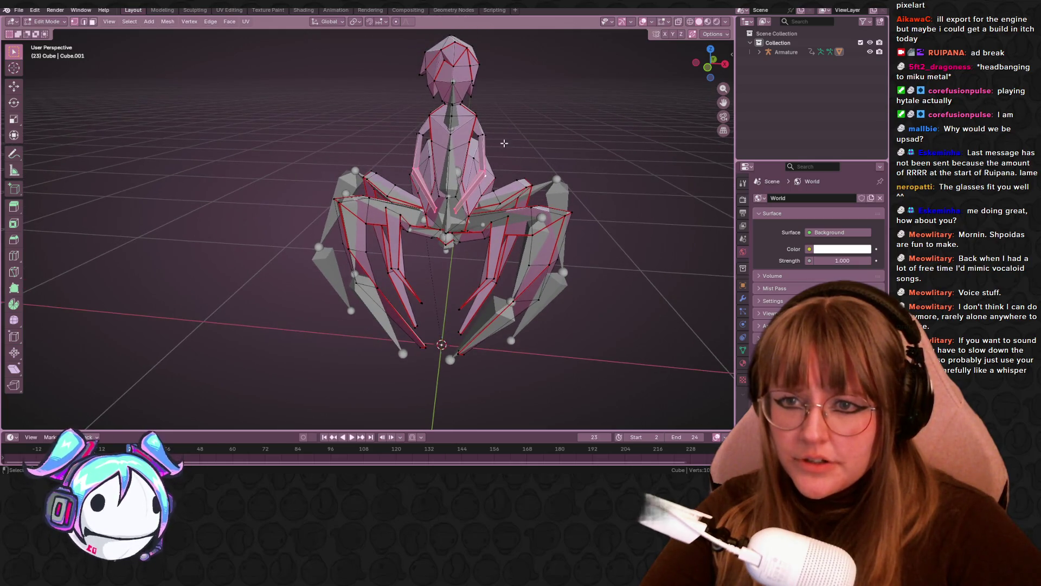
pyautogui.moveTo(404, 130); pyautogui.dragTo(427, 139)
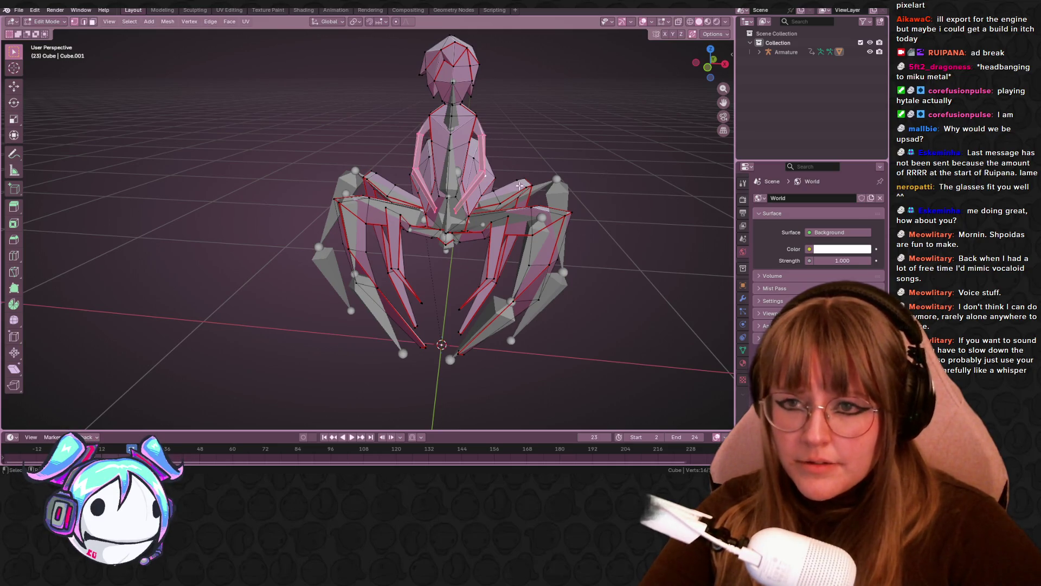
pyautogui.keyDown('alt'); pyautogui.moveTo(520, 188); pyautogui.dragTo(604, 137, button='middle'); pyautogui.keyUp('alt')
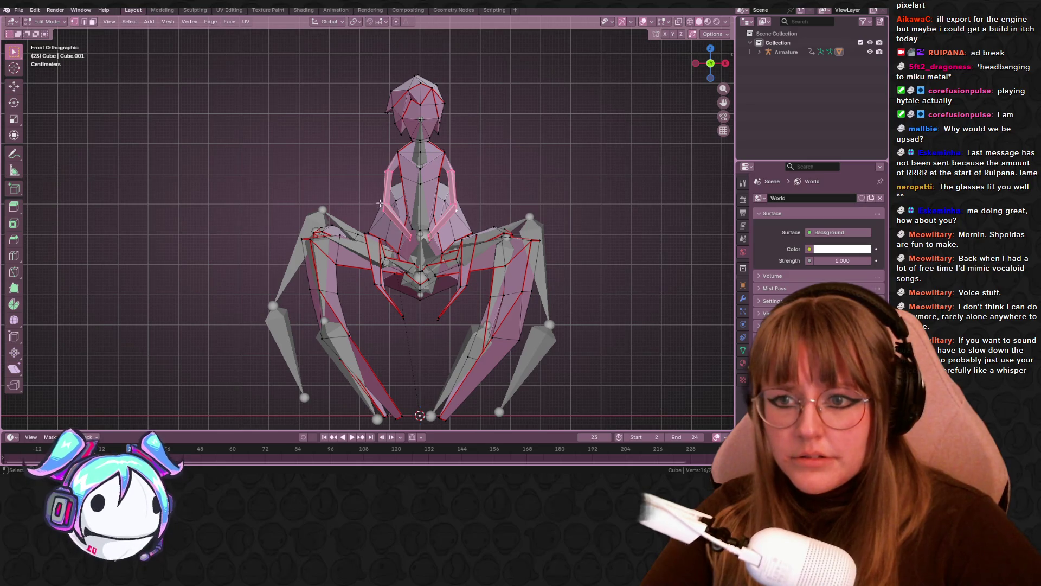
pyautogui.click(392, 207)
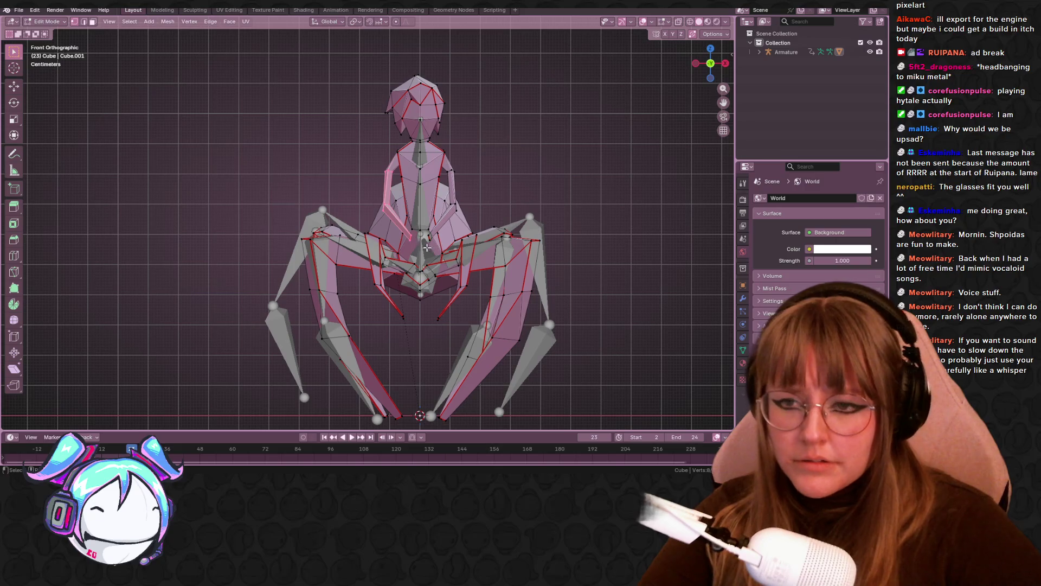
# Step: Raise the first arm by rotating it 63.2° and moving it up toward the shoulder
pyautogui.press('g')
pyautogui.click(388, 241)
pyautogui.press('r')
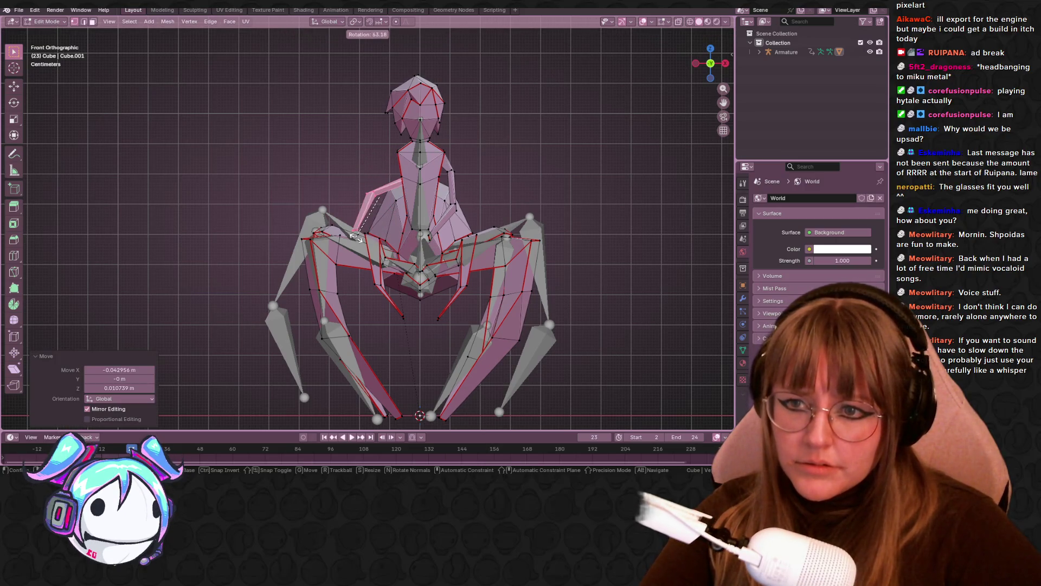
pyautogui.click(355, 237)
pyautogui.press('g')
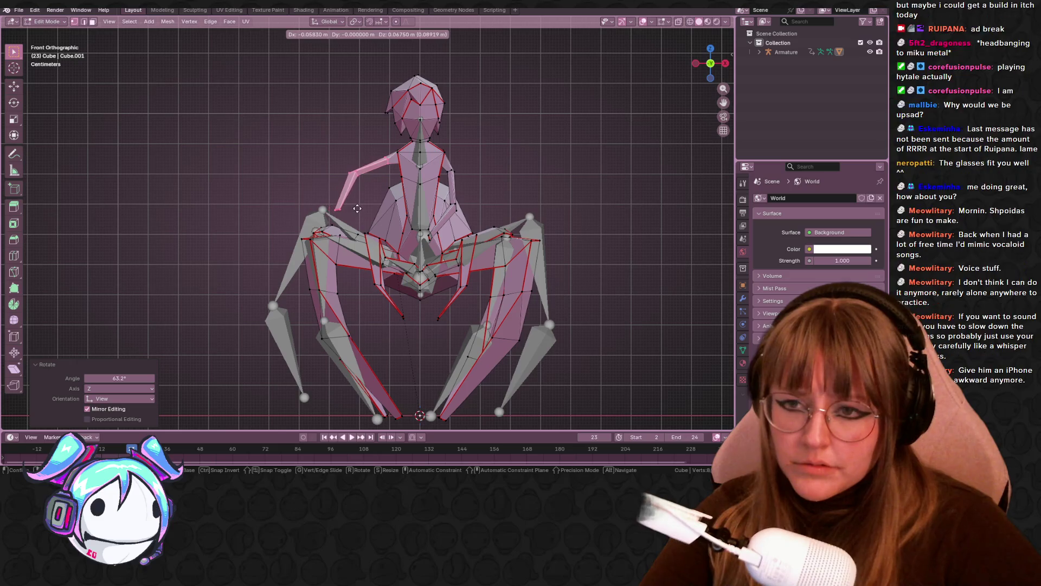
pyautogui.click(357, 208)
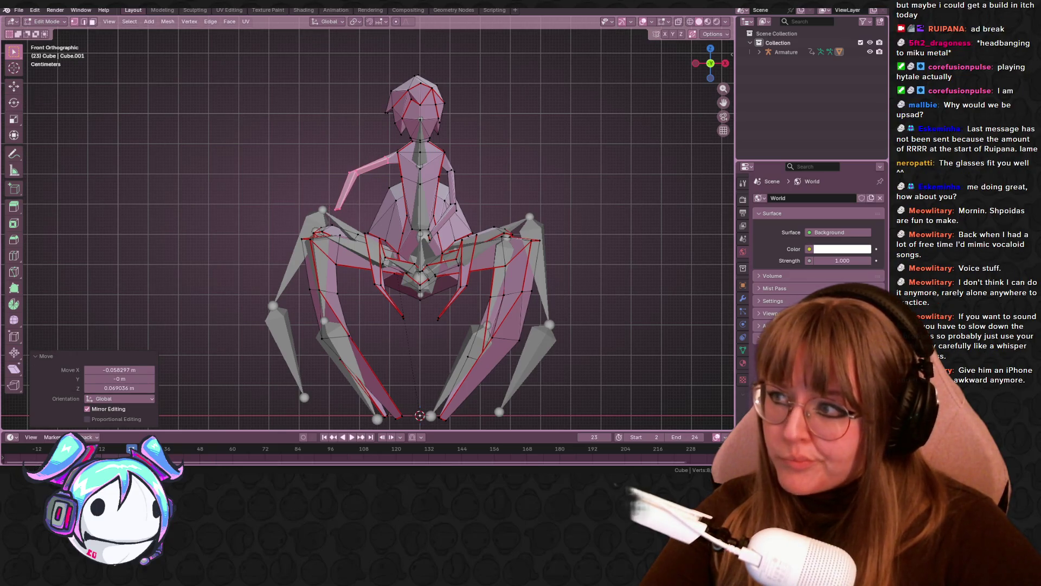
pyautogui.scroll(1, 255, 143)
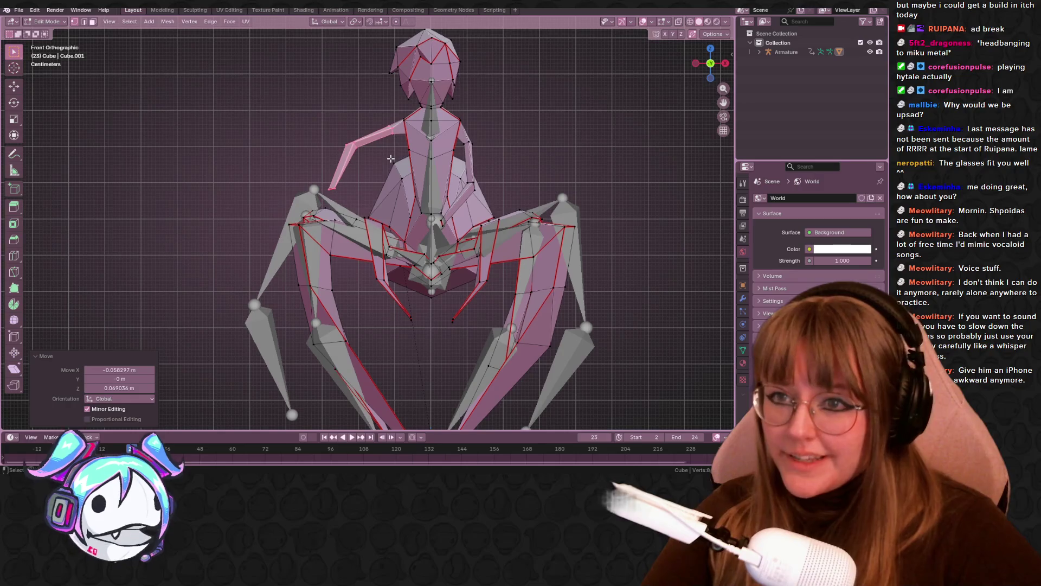
pyautogui.press('g')
pyautogui.click(394, 158)
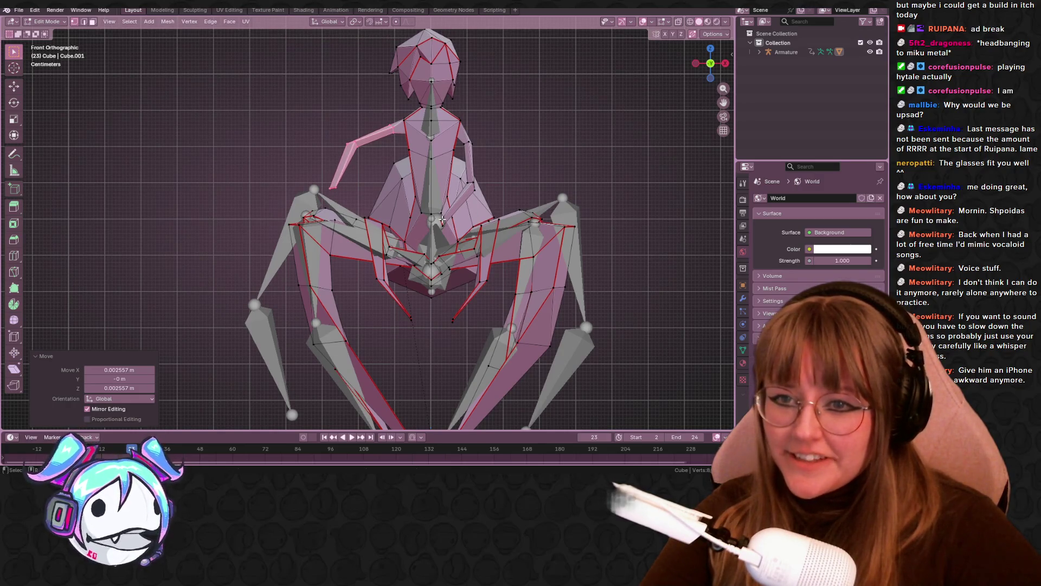
# Step: Lift the right forearm higher and outward, rotating it -29.5°
pyautogui.click(460, 196)
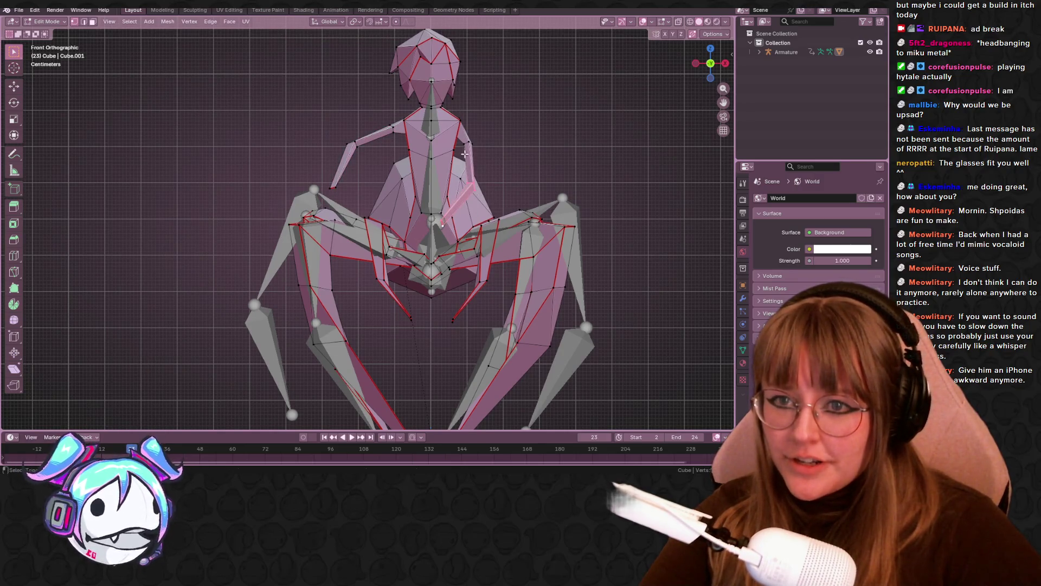
pyautogui.press('g')
pyautogui.click(507, 173)
pyautogui.press('g')
pyautogui.click(525, 162)
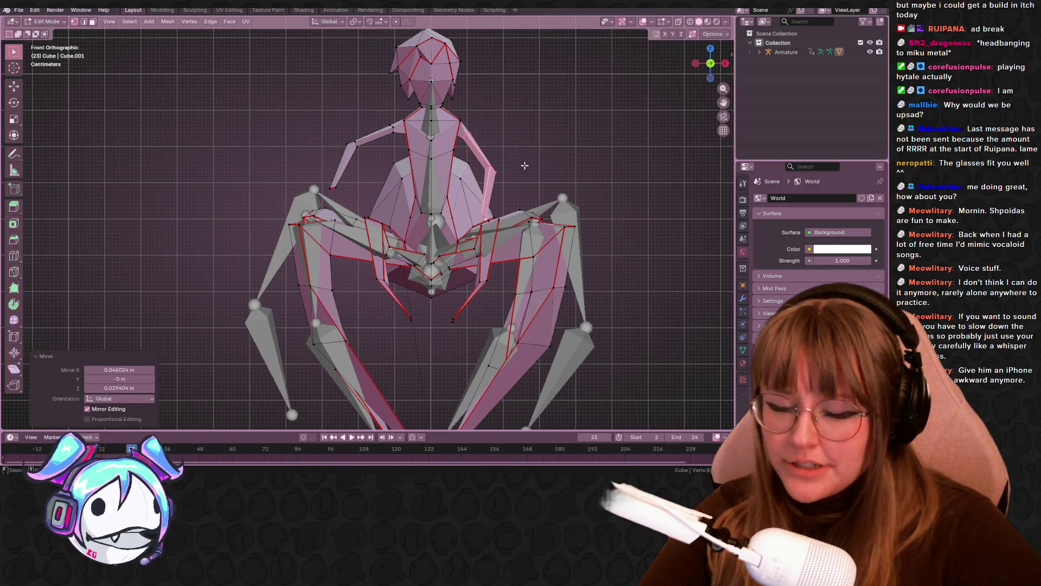
pyautogui.press('g')
pyautogui.press('Escape')
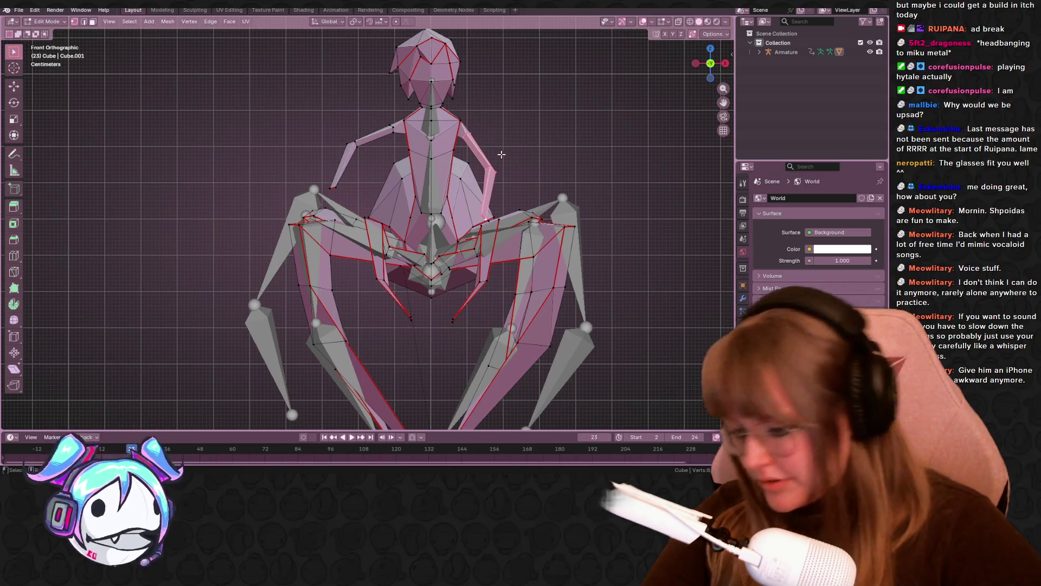
pyautogui.press('r')
pyautogui.click(527, 137)
pyautogui.press('g')
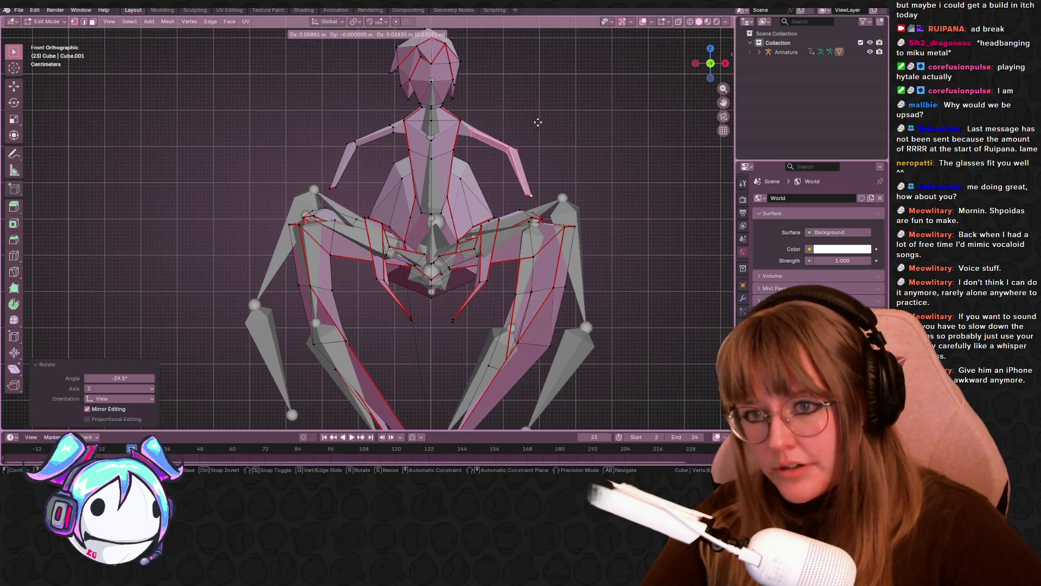
pyautogui.click(546, 134)
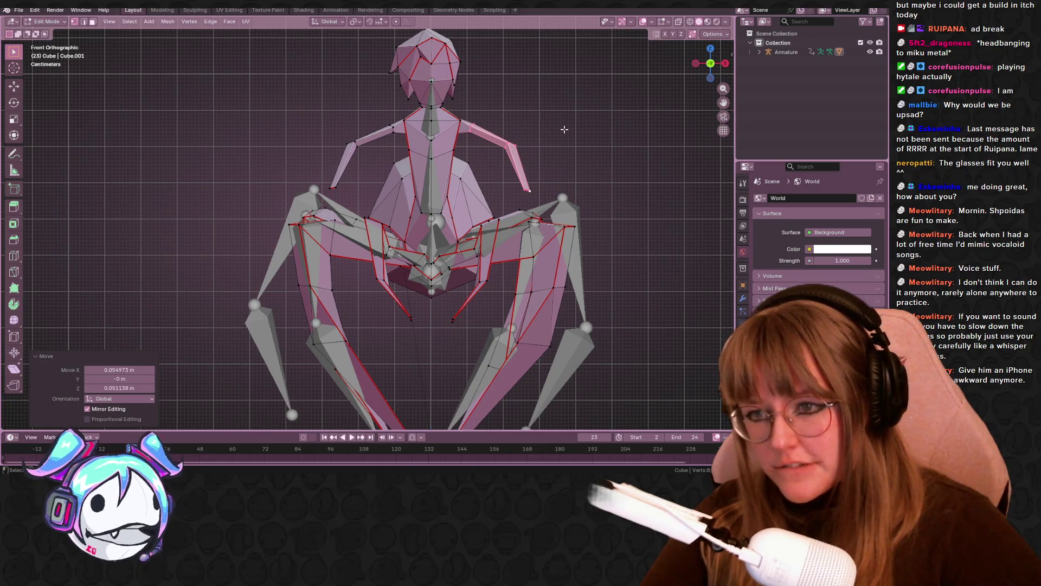
# Step: Leave mesh editing on the body and put the armature into bone editing
pyautogui.press('Tab')
pyautogui.scroll(-2, 564, 129)
pyautogui.moveTo(564, 129)
pyautogui.mouseDown(button='middle')
pyautogui.moveTo(573, 194)
pyautogui.moveTo(488, 163)
pyautogui.mouseUp(button='middle')
pyautogui.press('Tab')
pyautogui.scroll(4, 458, 141)
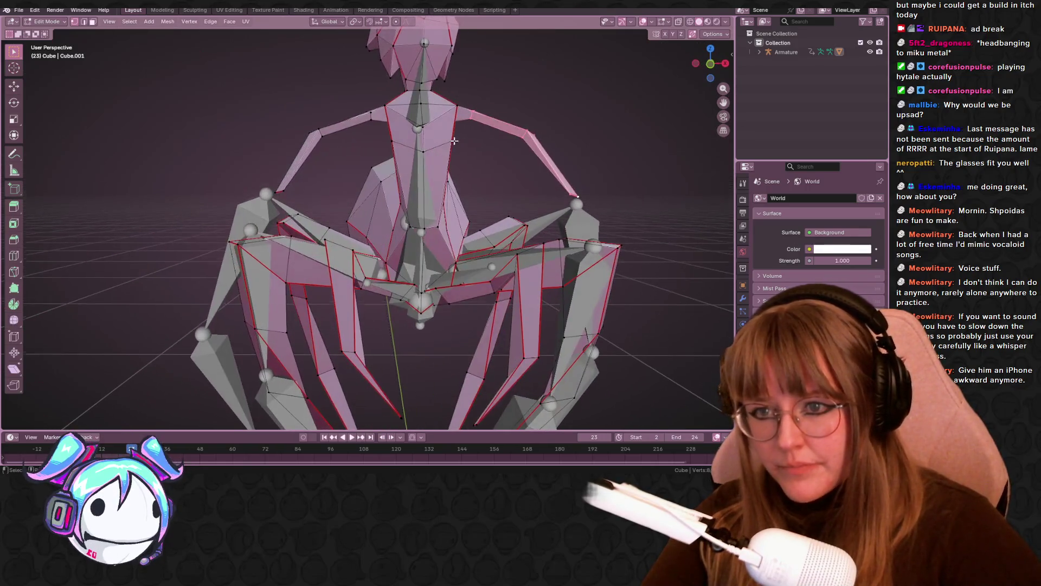
pyautogui.click(504, 111)
pyautogui.press('Tab')
pyautogui.press('Tab')
pyautogui.press('Tab')
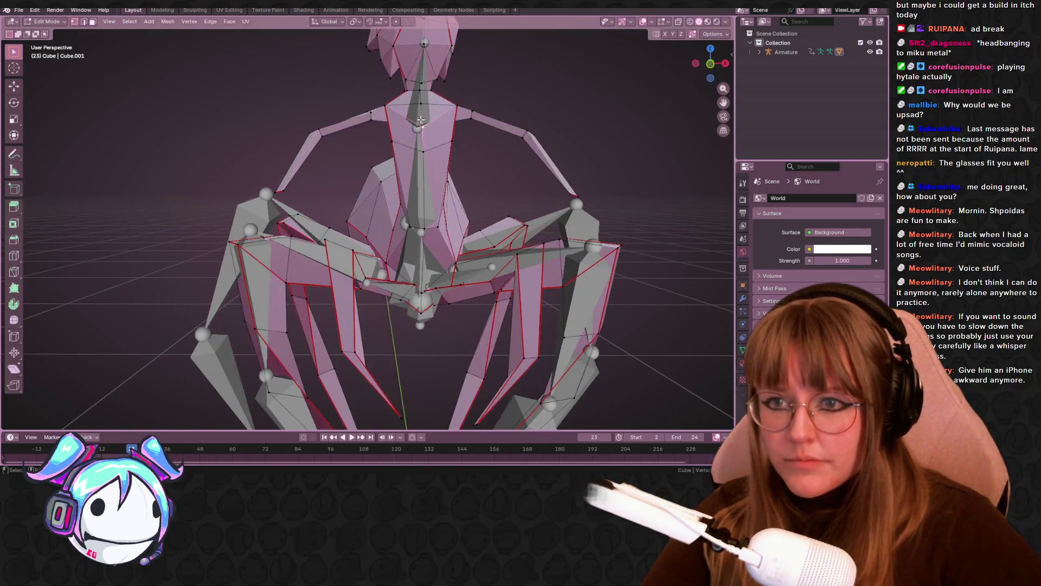
pyautogui.click(417, 119)
pyautogui.press('Tab')
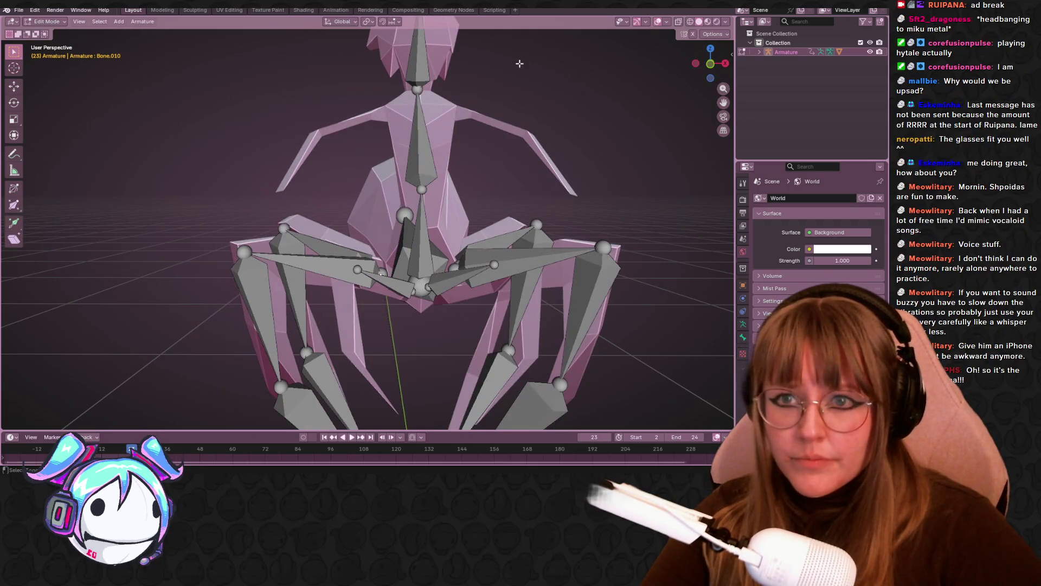
# Step: Switch to a front orthographic view of the rig and reposition the neck joint
pyautogui.moveTo(519, 63); pyautogui.dragTo(450, 95, button='middle')
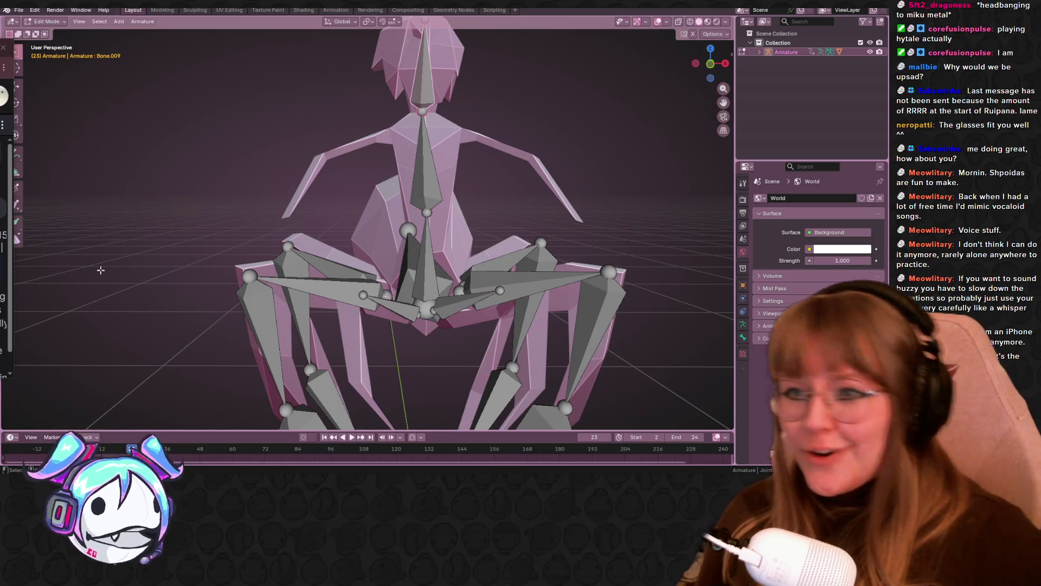
pyautogui.press('KP_5')
pyautogui.moveTo(711, 64); pyautogui.dragTo(707, 71)
pyautogui.click(708, 71)
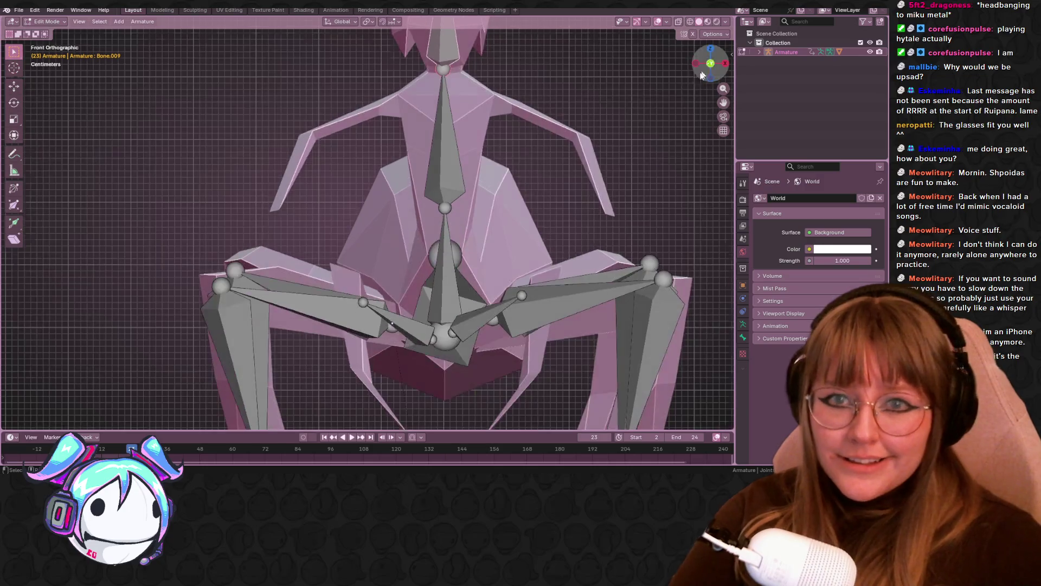
pyautogui.moveTo(447, 76); pyautogui.dragTo(518, 69, button='middle')
pyautogui.click(708, 65)
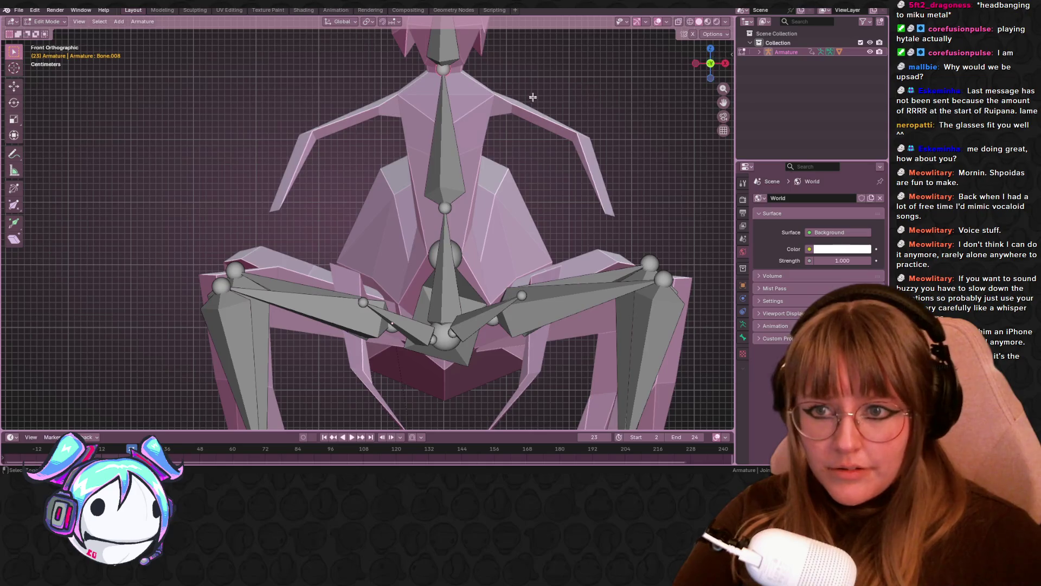
pyautogui.keyDown('shift'); pyautogui.scroll(2, 444, 107); pyautogui.keyUp('shift')
pyautogui.press('g')
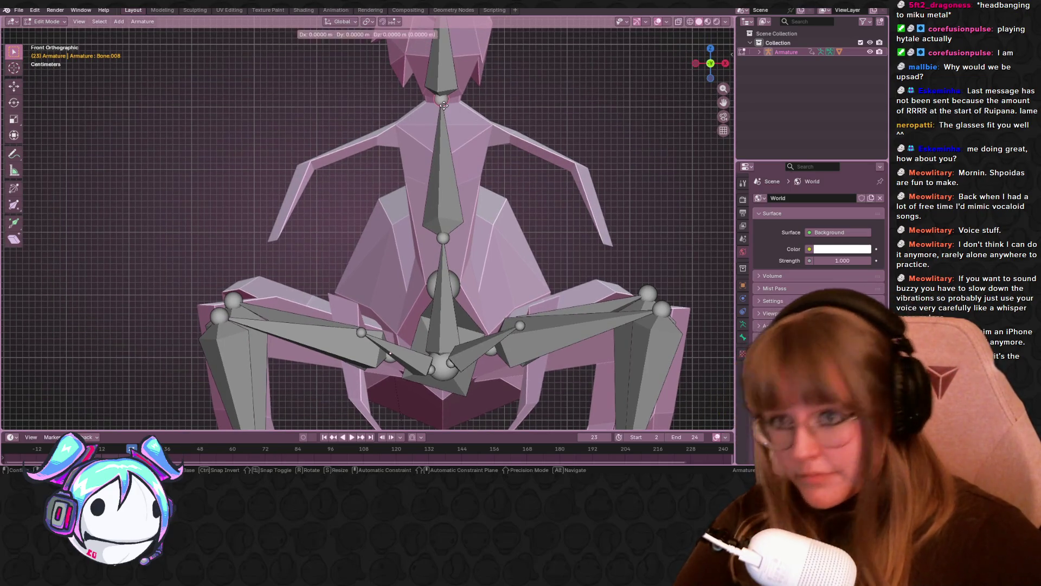
pyautogui.click(444, 116)
# Step: Extrude upper-arm and forearm bones from the neck on both arms, then undo them
pyautogui.click(442, 110)
pyautogui.press('g')
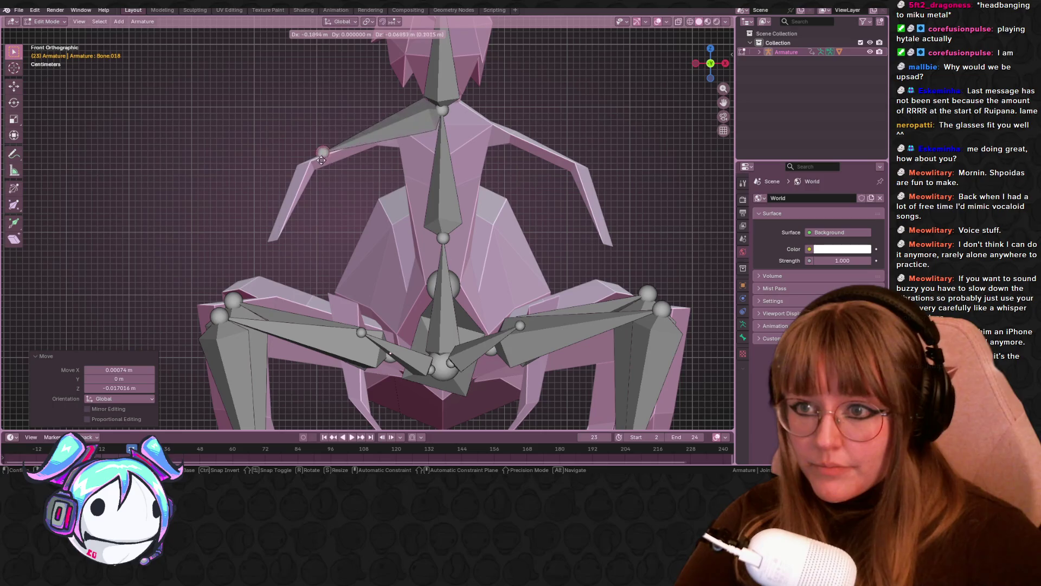
pyautogui.click(314, 169)
pyautogui.press('e')
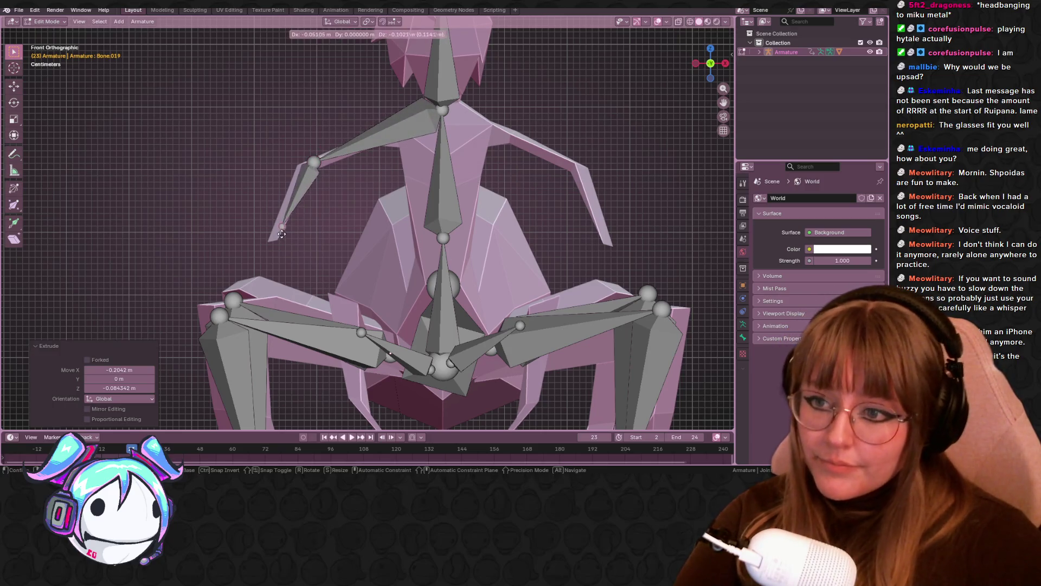
pyautogui.click(277, 242)
pyautogui.click(443, 110)
pyautogui.press('e')
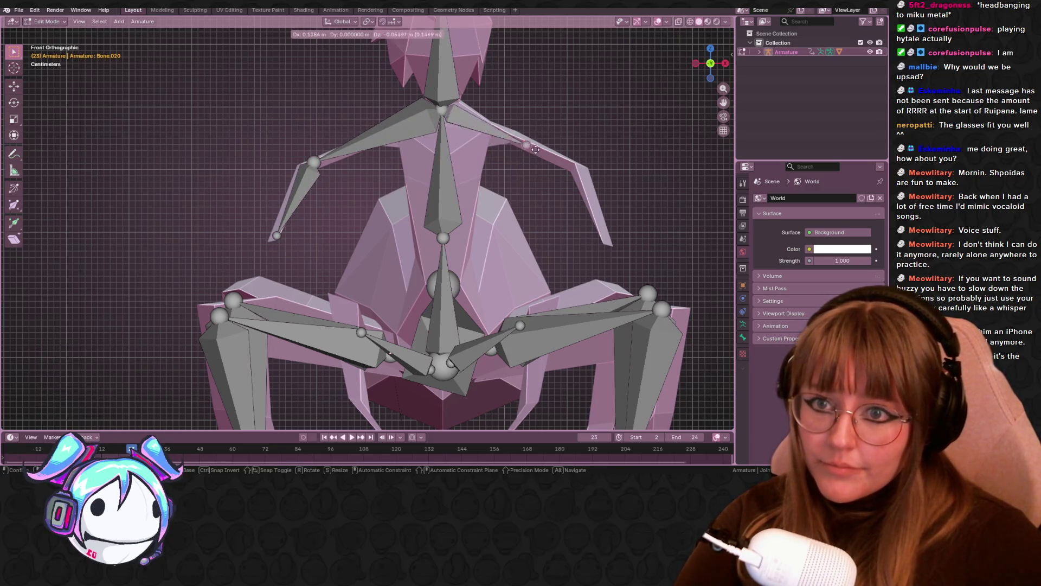
pyautogui.click(583, 168)
pyautogui.press('e')
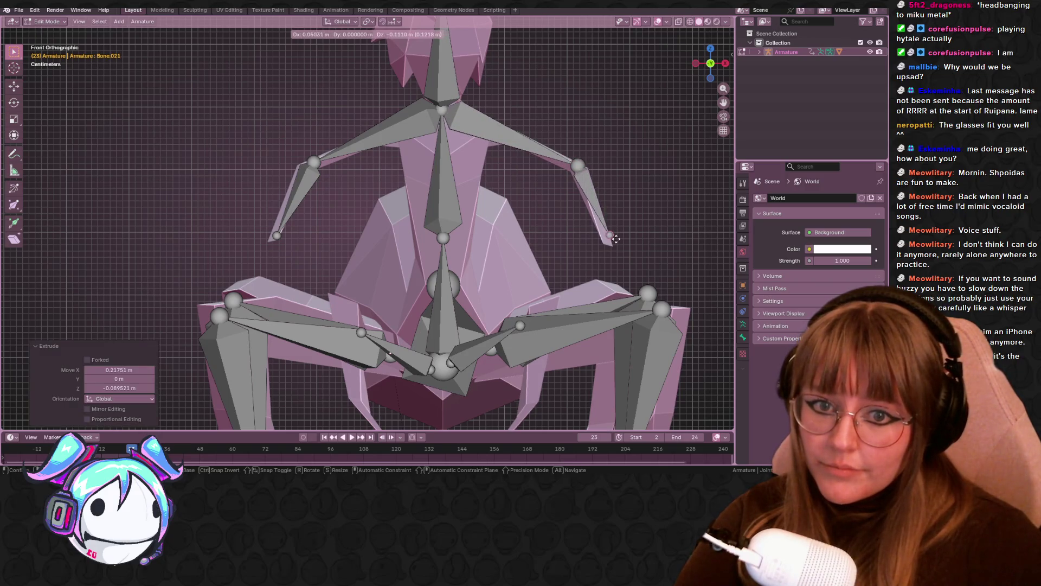
pyautogui.click(613, 239)
pyautogui.scroll(-1, 498, 183)
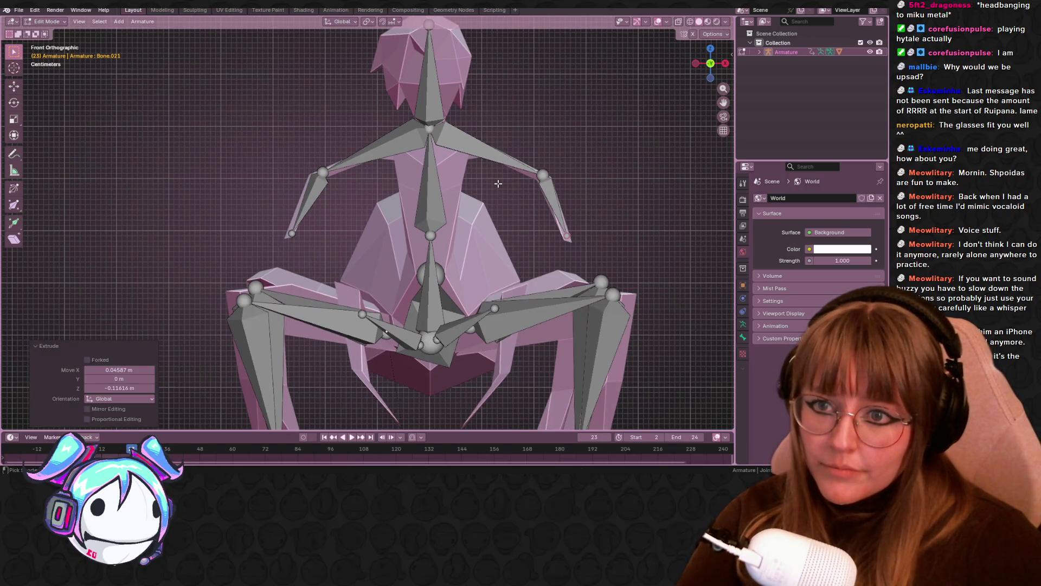
pyautogui.hotkey('ctrl', 'z')
pyautogui.hotkey('ctrl', 'z')
pyautogui.hotkey('ctrl', 'z')
pyautogui.hotkey('ctrl', 'z')
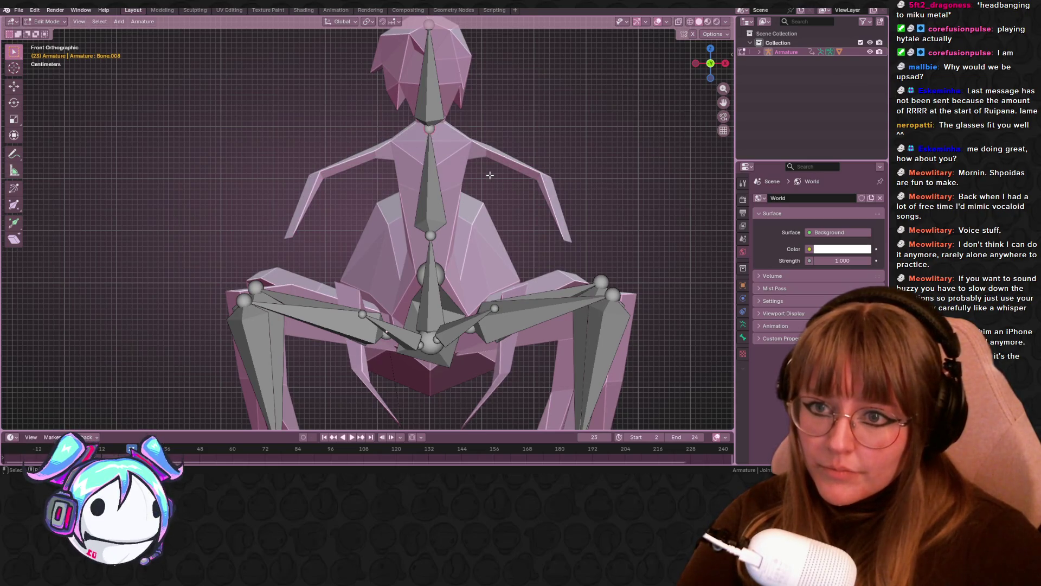
# Step: Add a new bone and scale it down as the pelvis-to-head spine
pyautogui.hotkey('shift', 'a')
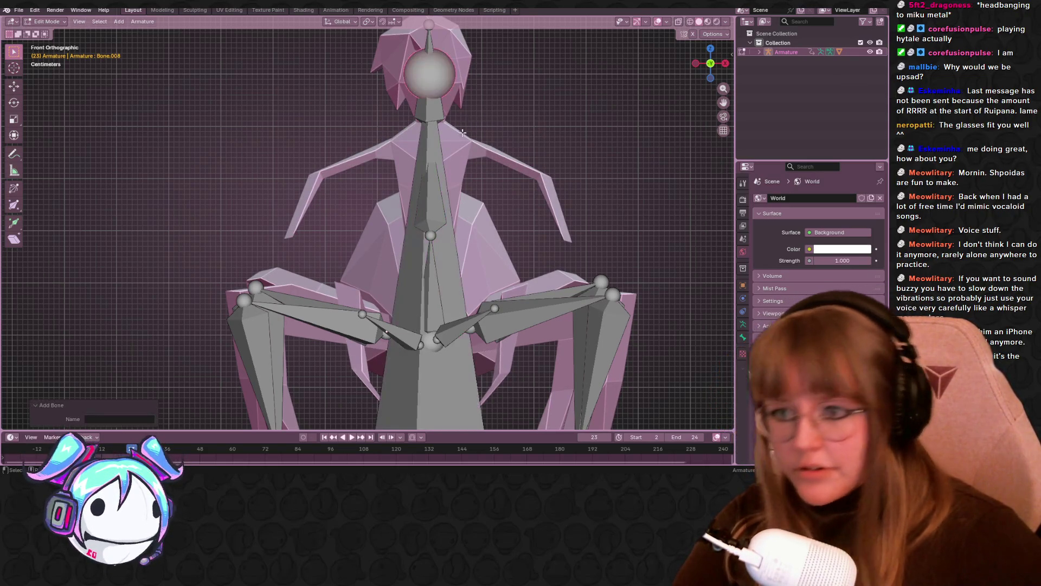
pyautogui.scroll(-4, 437, 183)
pyautogui.click(404, 344)
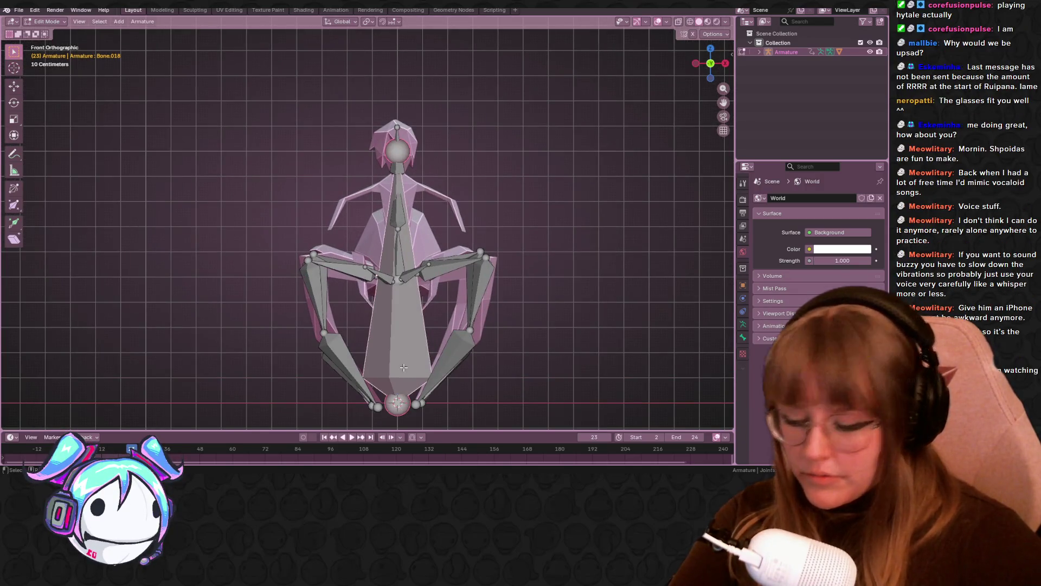
pyautogui.press('s')
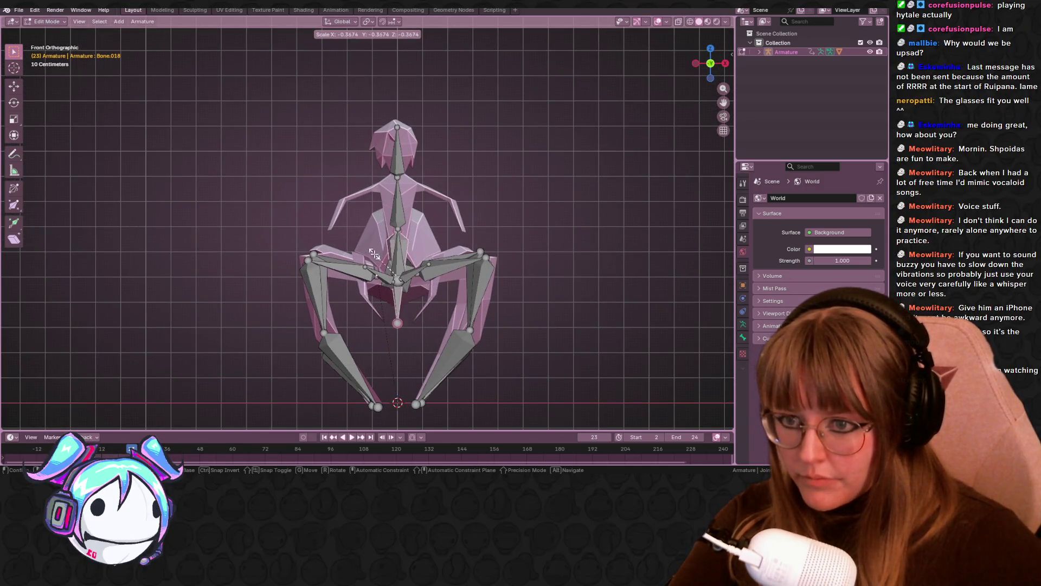
pyautogui.click(374, 255)
# Step: Position and resize a bone at the left shoulder
pyautogui.press('g')
pyautogui.click(333, 180)
pyautogui.press('s')
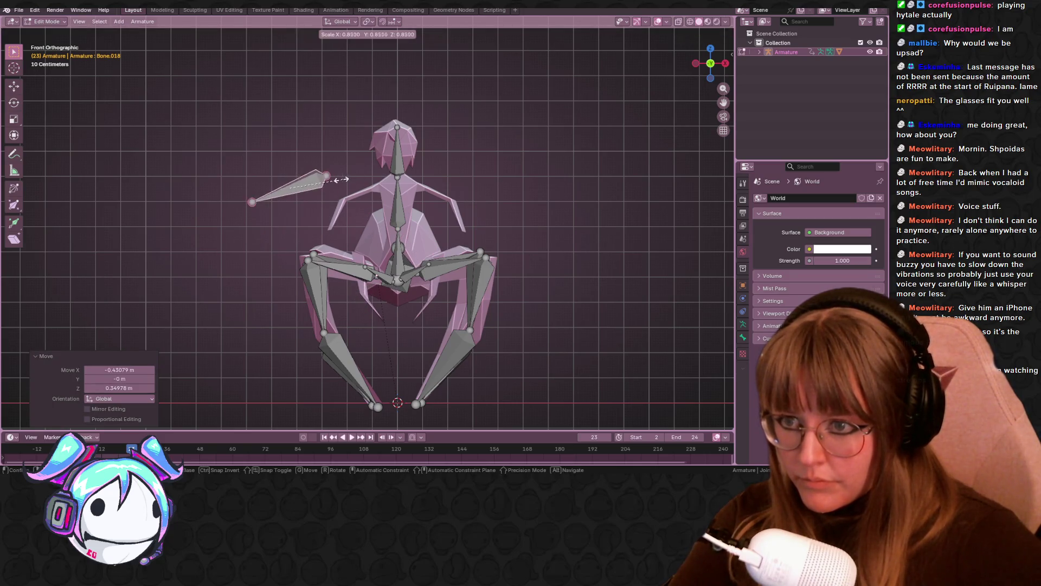
pyautogui.click(312, 181)
pyautogui.press('g')
pyautogui.click(416, 187)
pyautogui.scroll(5, 415, 187)
pyautogui.press('s')
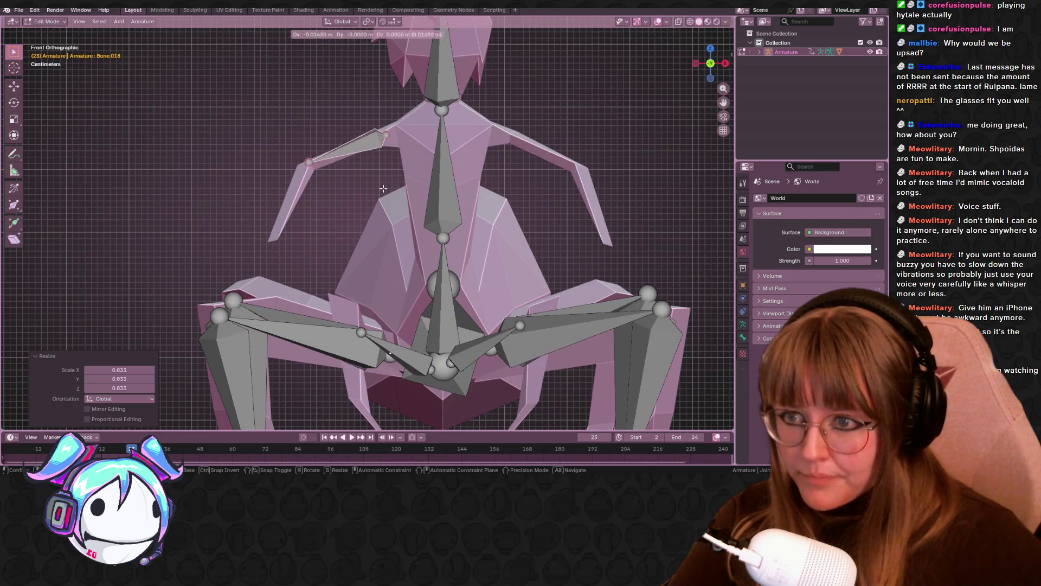
pyautogui.press('Escape')
# Step: Pull the forearm bone tip to the left wrist, then select and duplicate both left arm bones
pyautogui.click(307, 163)
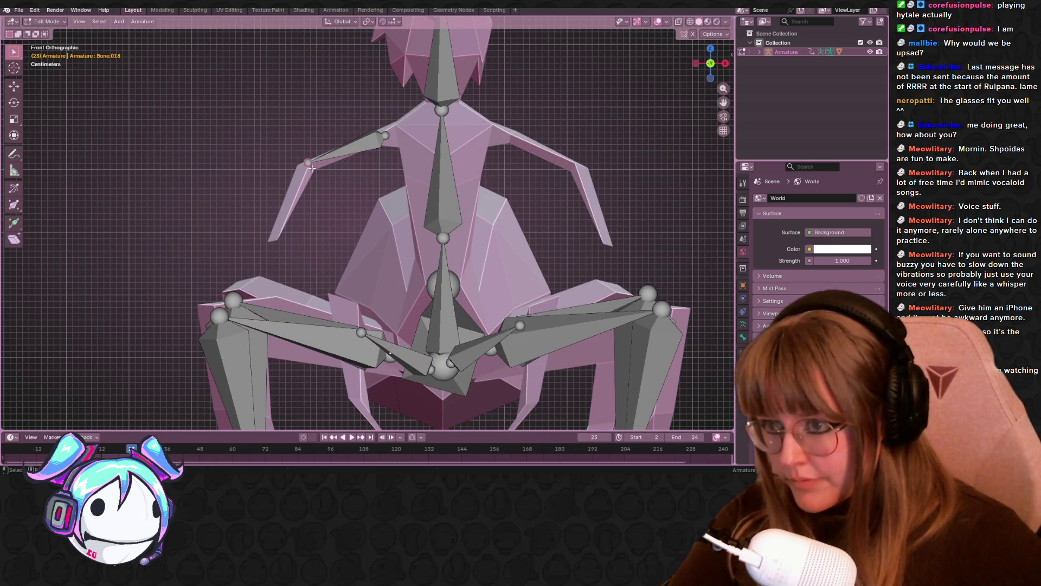
pyautogui.moveTo(310, 164); pyautogui.dragTo(286, 216)
pyautogui.click(278, 241)
pyautogui.keyDown('shift'); pyautogui.moveTo(279, 240); pyautogui.dragTo(250, 129, button='middle'); pyautogui.keyUp('shift')
pyautogui.moveTo(250, 128); pyautogui.dragTo(309, 186)
pyautogui.keyDown('shift'); pyautogui.moveTo(309, 186); pyautogui.dragTo(282, 173, button='middle'); pyautogui.keyUp('shift')
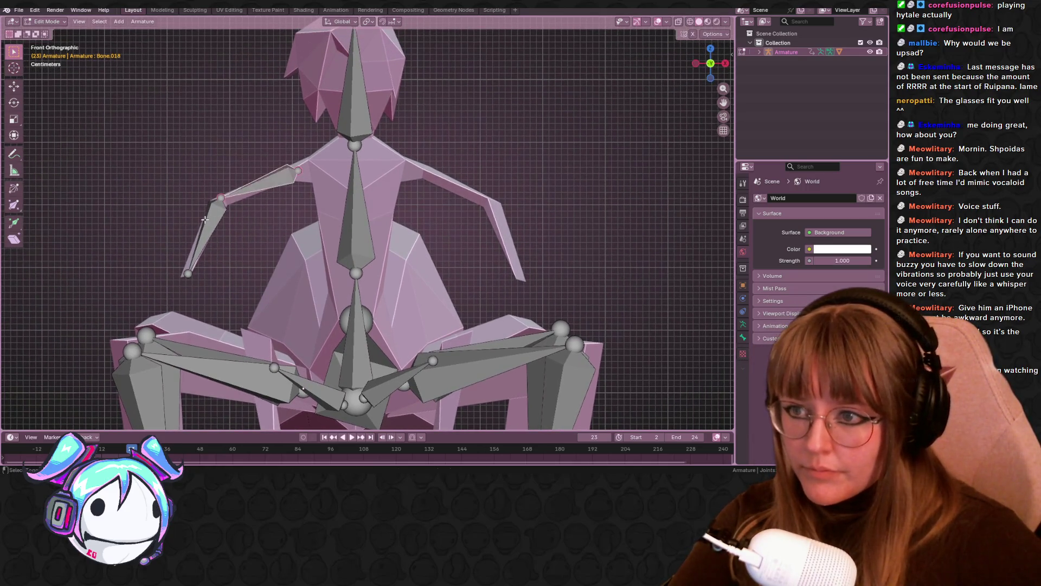
pyautogui.hotkey('shift', 'd')
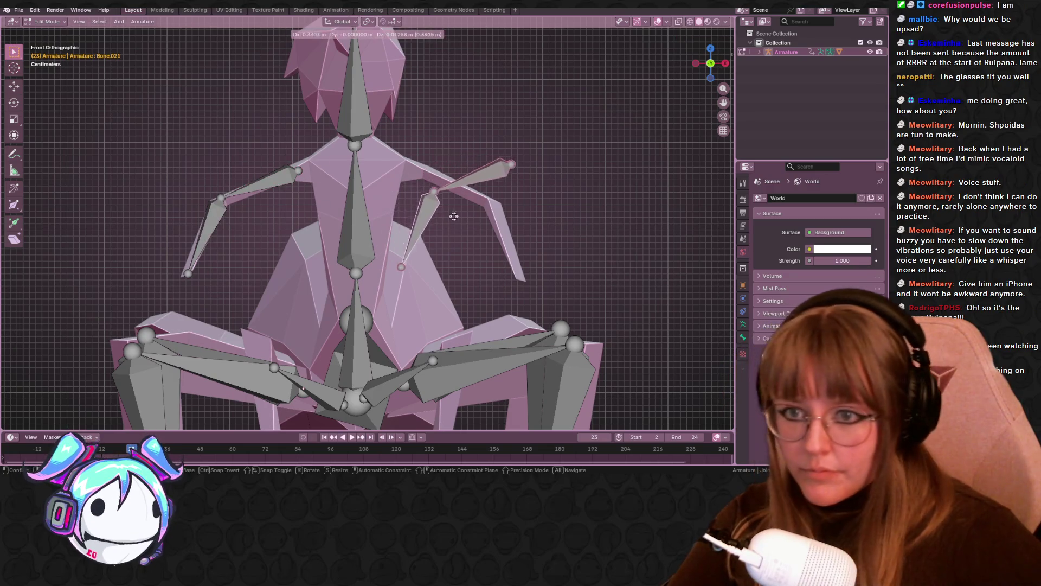
# Step: Mirror the duplicated bones across X Global onto the right arm, then bring up the GIF browser
pyautogui.click(490, 188)
pyautogui.rightClick(490, 187)
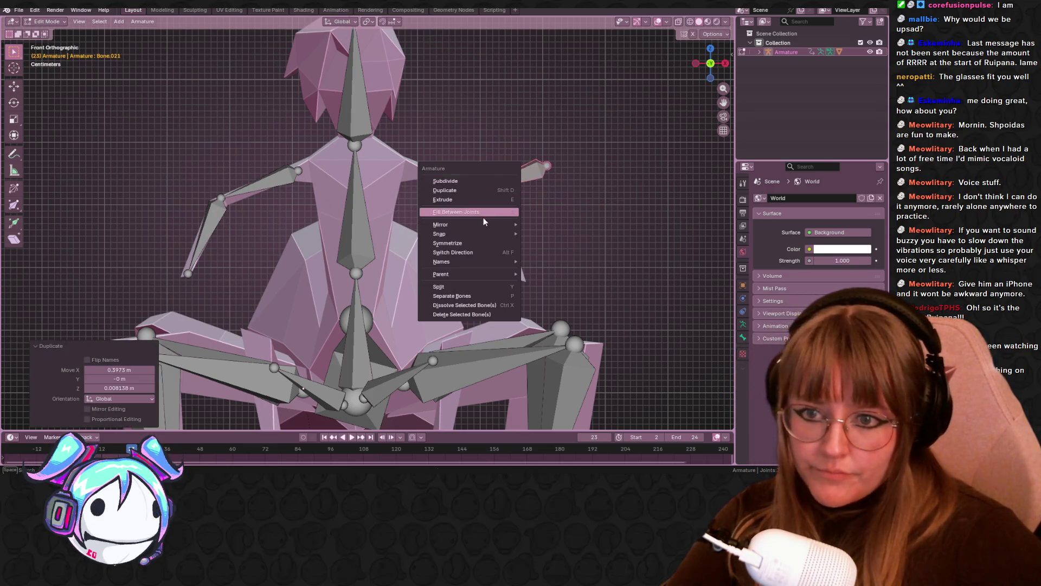
pyautogui.moveTo(484, 230)
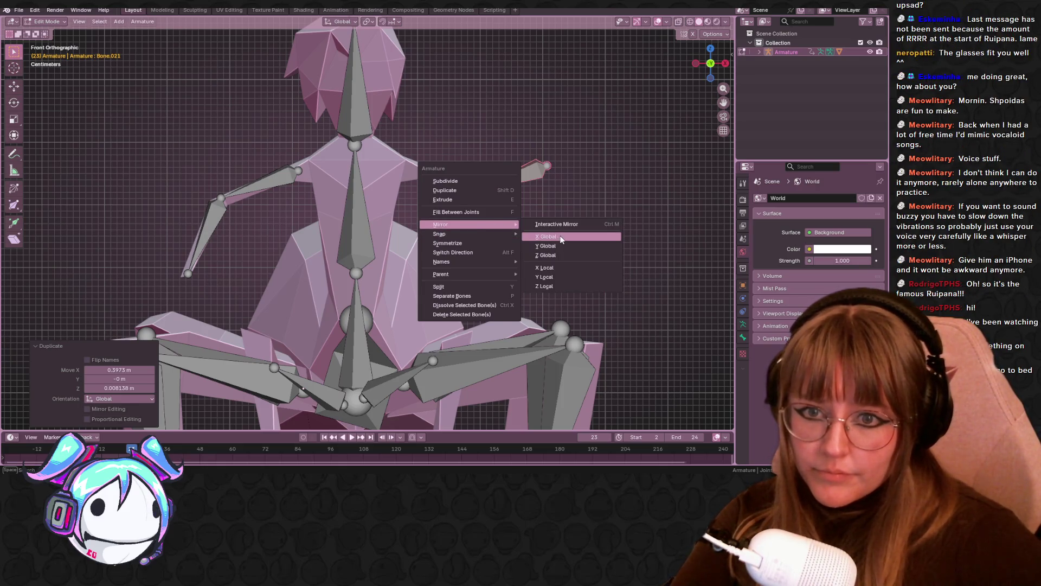
pyautogui.click(561, 239)
pyautogui.press('g')
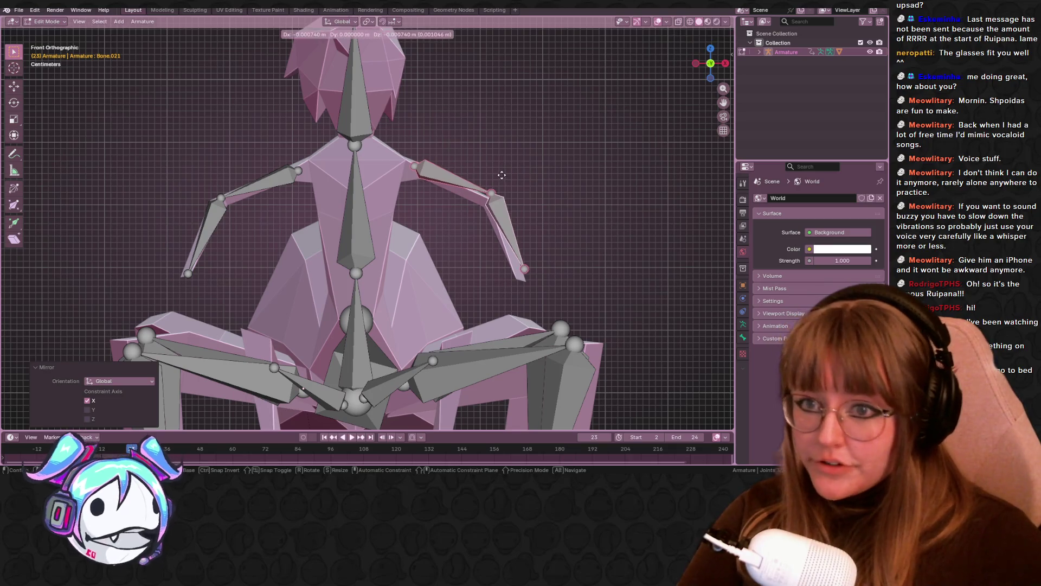
pyautogui.click(424, 270)
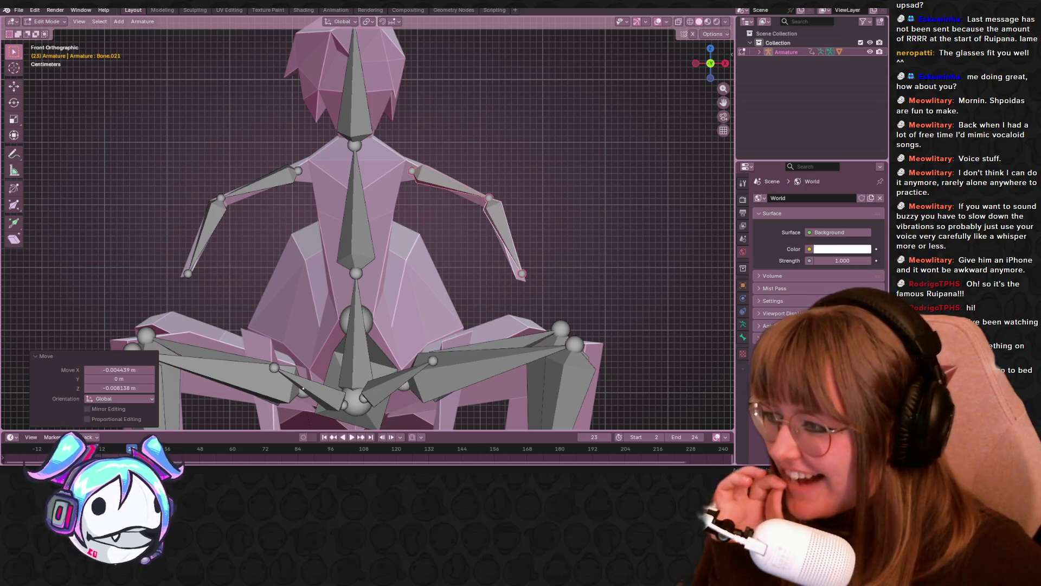
pyautogui.press('t')
pyautogui.hotkey('alt', 'Tab')
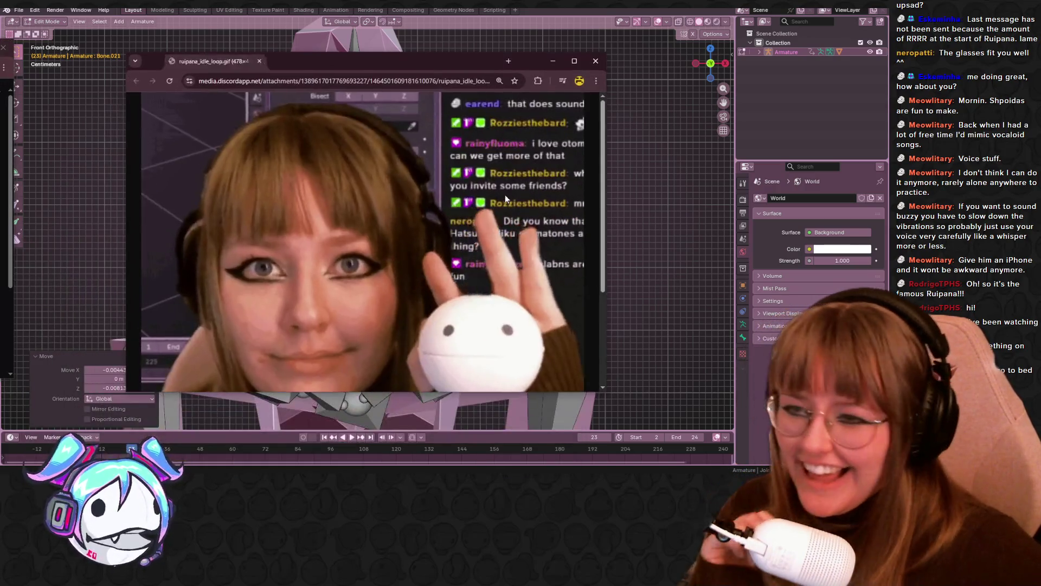
# Step: Save the ruipana_idle_loop.gif image to the Downloads folder with Save image as
pyautogui.keyDown('ctrl'); pyautogui.scroll(-2, 498, 203); pyautogui.keyUp('ctrl')
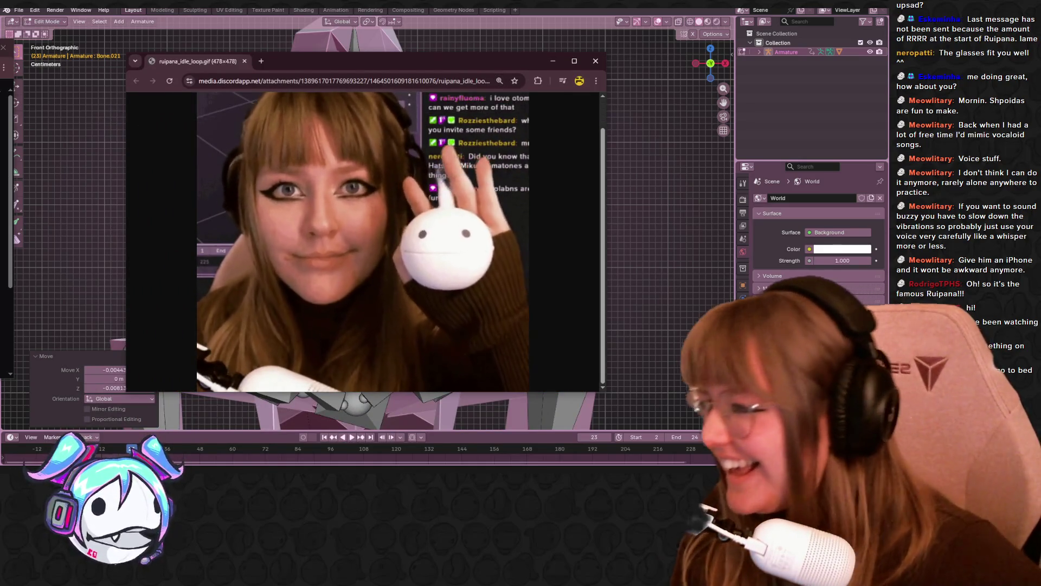
pyautogui.hotkey('alt', 'Tab')
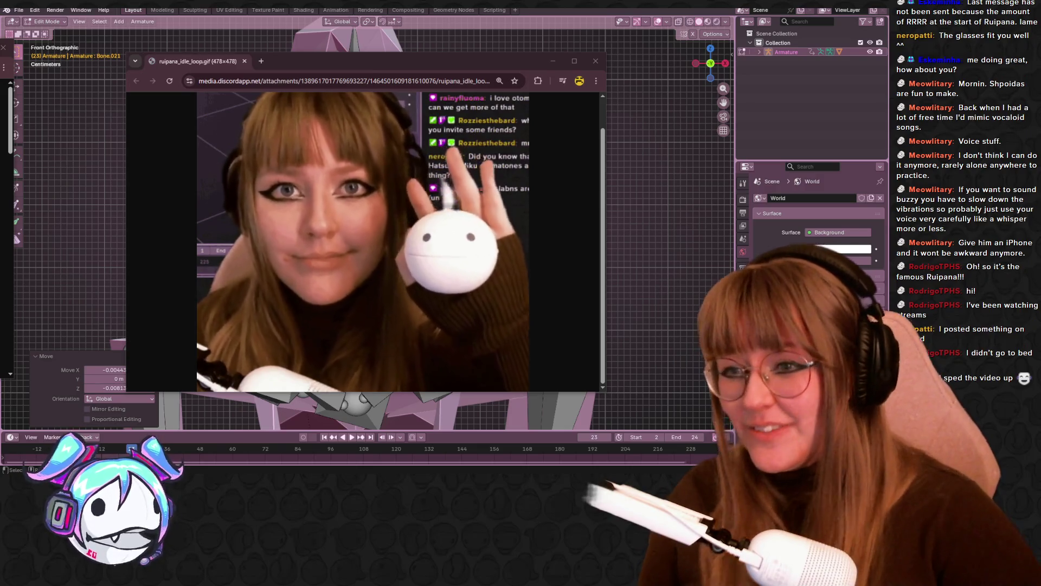
pyautogui.rightClick(363, 285)
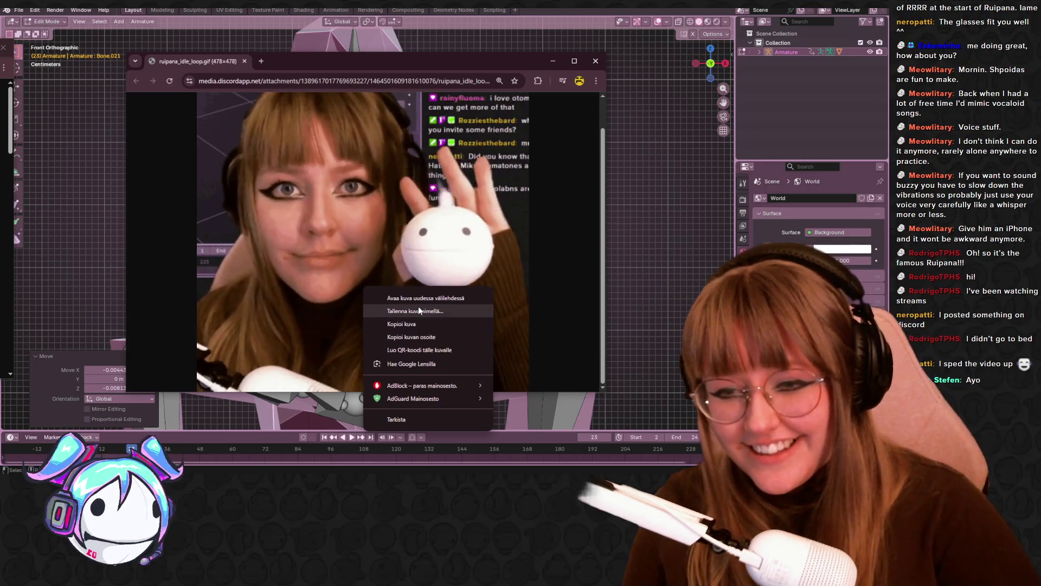
pyautogui.click(418, 309)
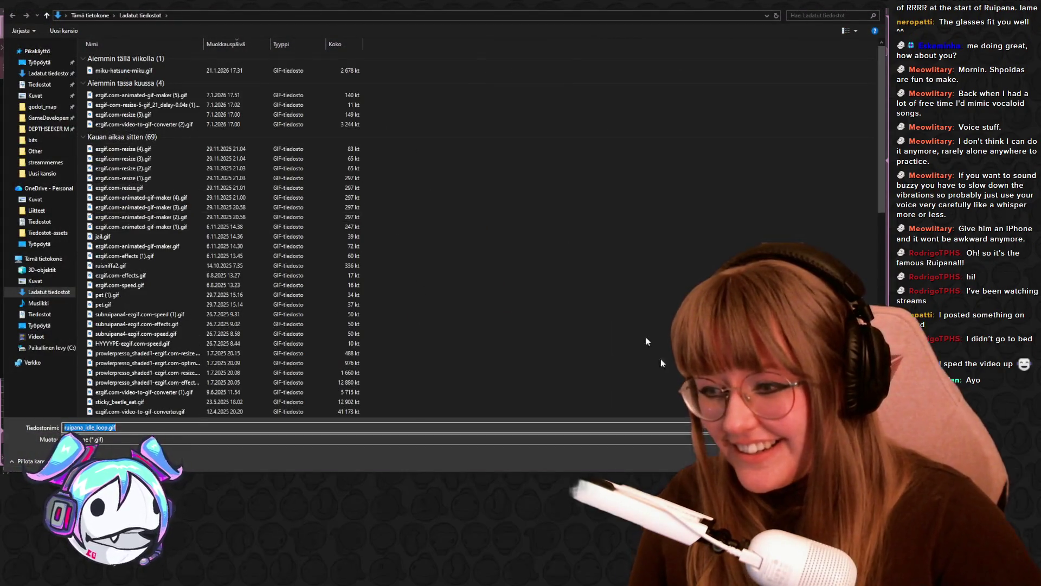
pyautogui.press('Return')
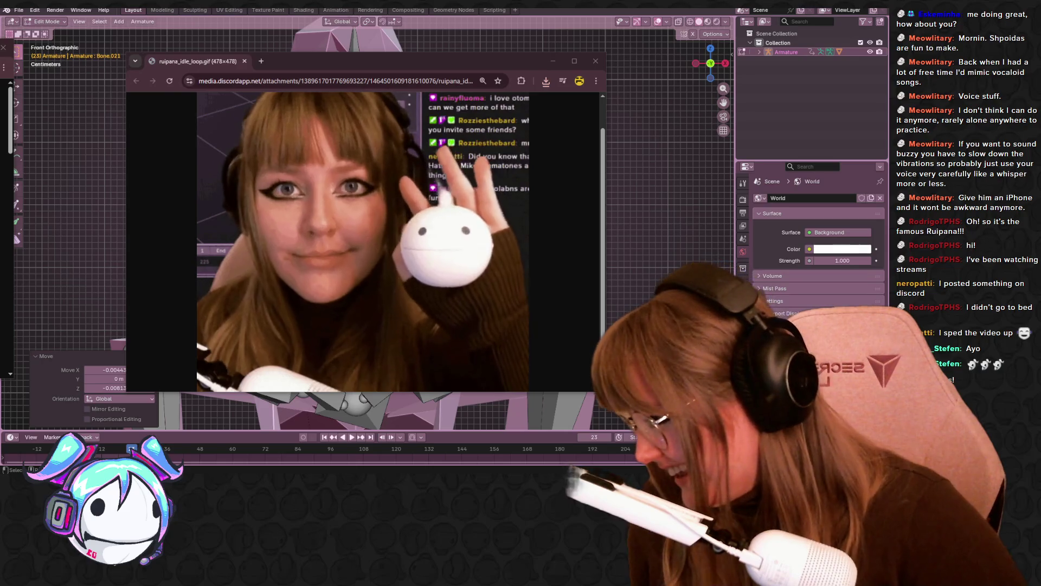
pyautogui.click(3, 47)
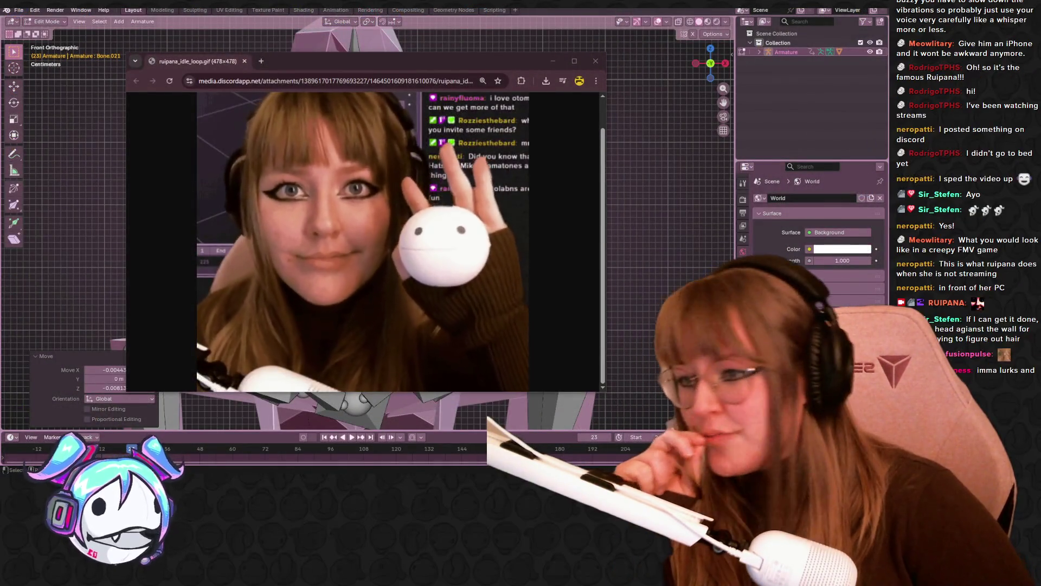
# Step: Upload ruipana_idle_loop.gif to Ezgif's Animated GIF Maker and maximise the browser window
pyautogui.moveTo(208, 62)
pyautogui.mouseDown()
pyautogui.moveTo(209, 79)
pyautogui.moveTo(0, 84)
pyautogui.mouseUp()
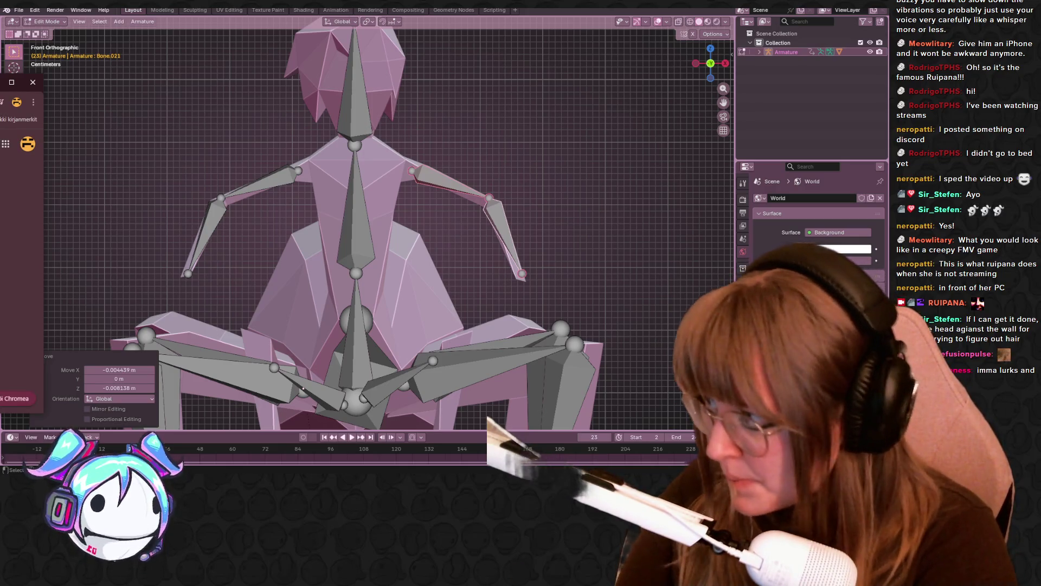
pyautogui.moveTo(21, 82)
pyautogui.mouseDown()
pyautogui.moveTo(481, 261)
pyautogui.moveTo(675, 49)
pyautogui.mouseUp()
pyautogui.click(416, 255)
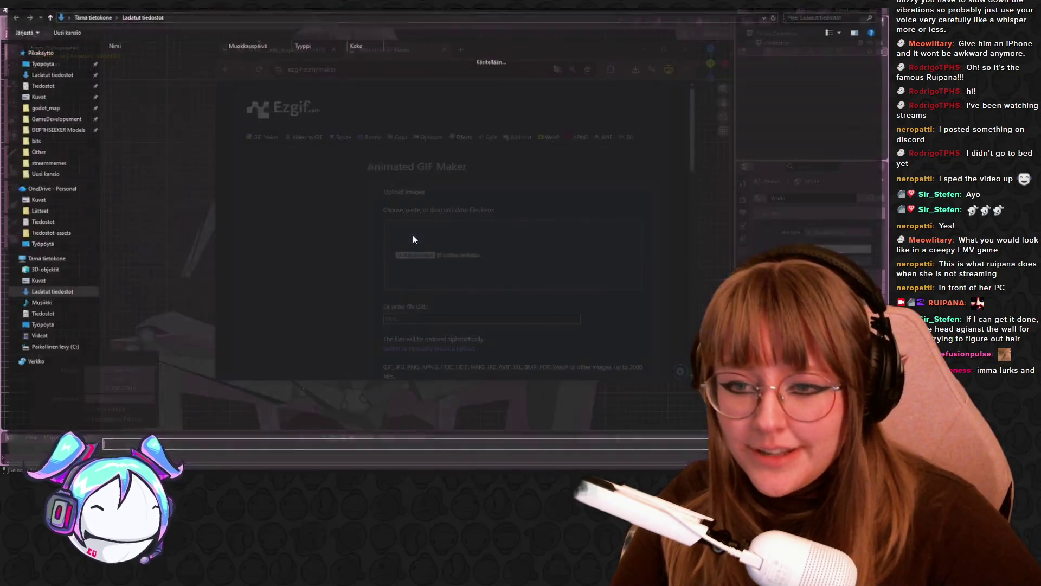
pyautogui.click(162, 70)
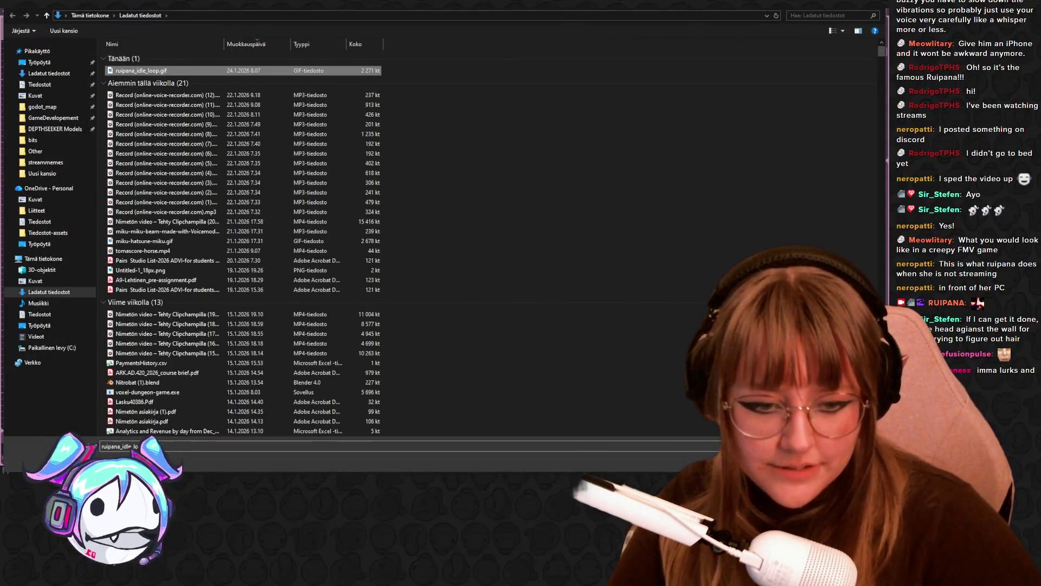
pyautogui.press('Return')
pyautogui.scroll(-3, 450, 303)
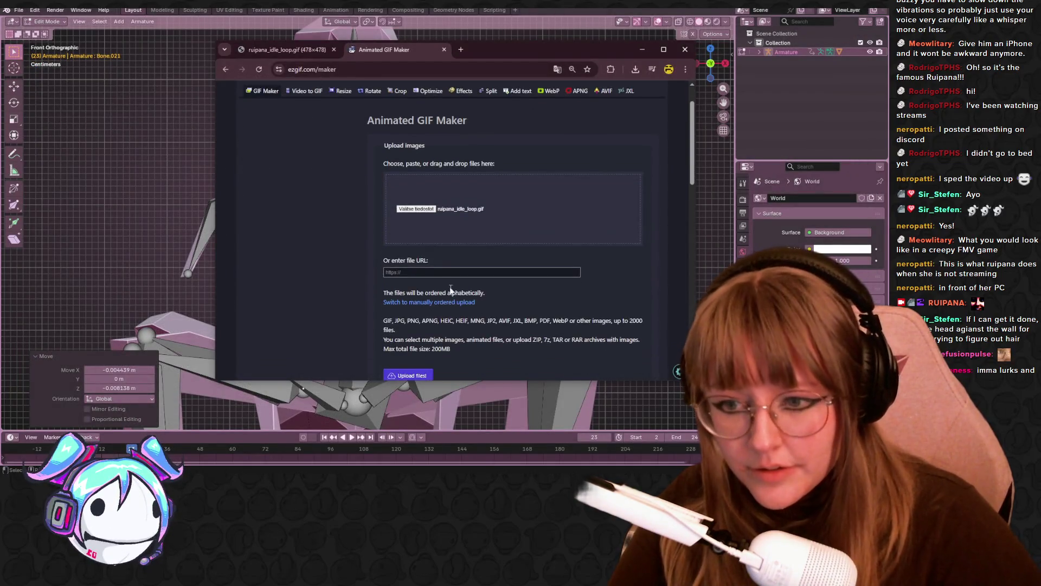
pyautogui.click(402, 239)
pyautogui.click(662, 50)
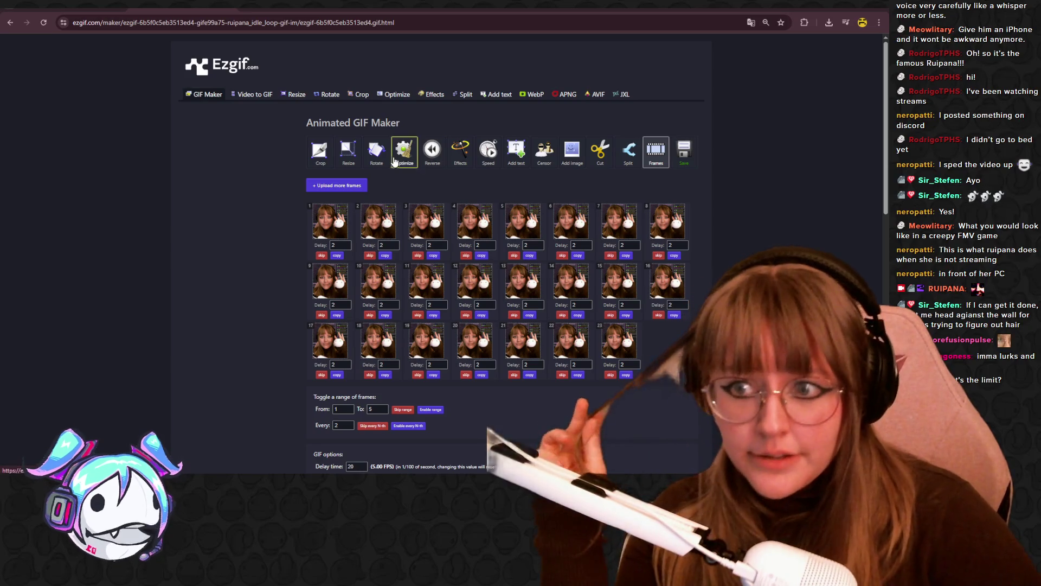
# Step: Resize the GIF to 112×112 px in Ezgif and download the result
pyautogui.click(343, 157)
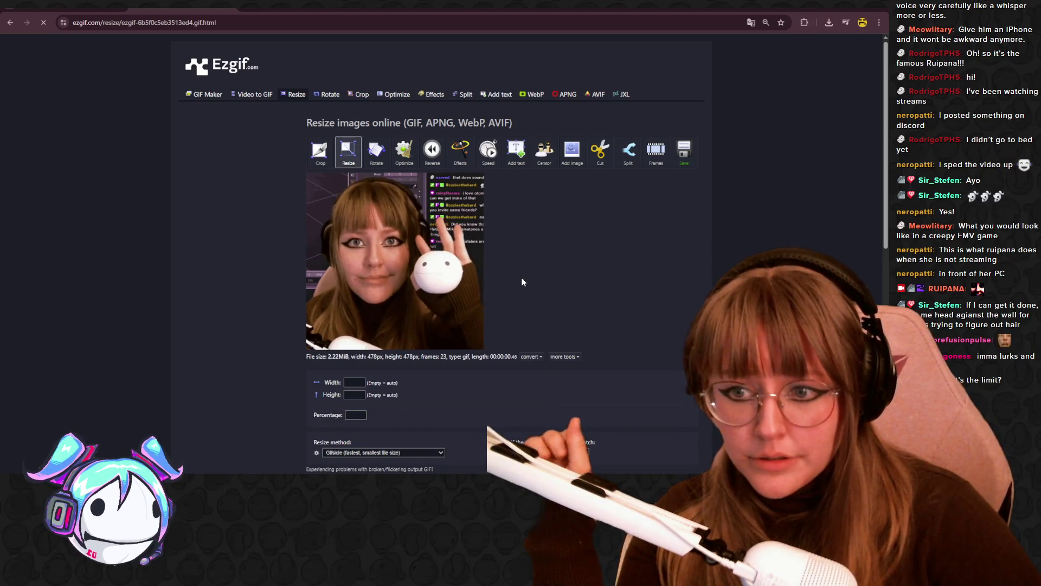
pyautogui.scroll(-1, 523, 283)
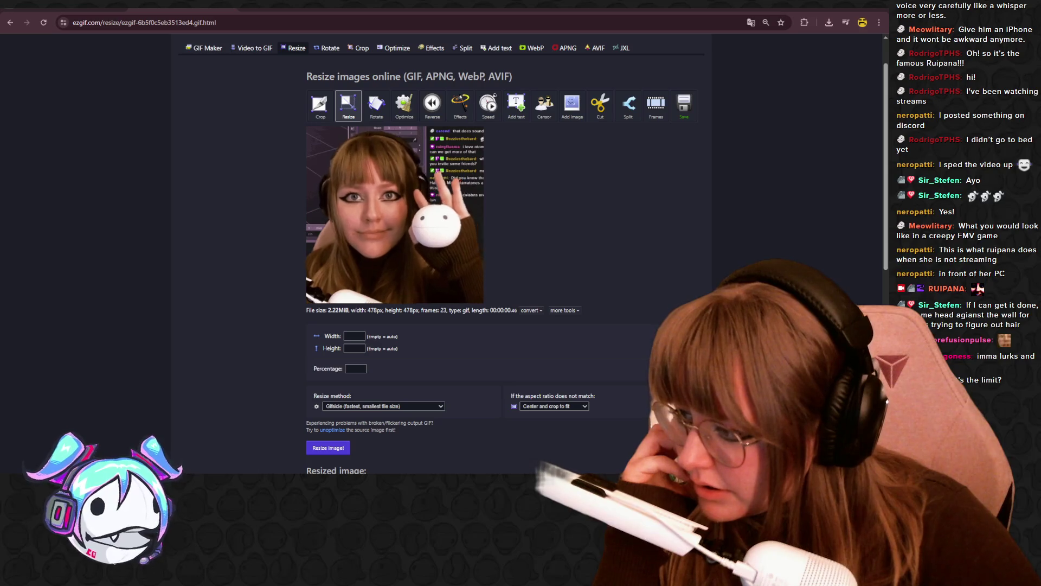
pyautogui.click(352, 337)
pyautogui.write('112')
pyautogui.press('Tab')
pyautogui.write('112')
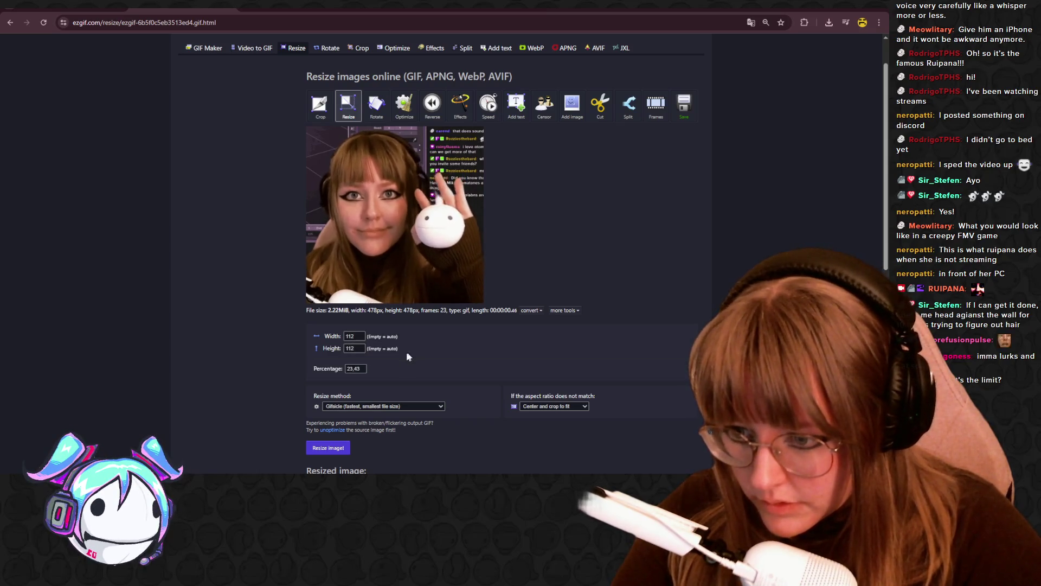
pyautogui.click(322, 453)
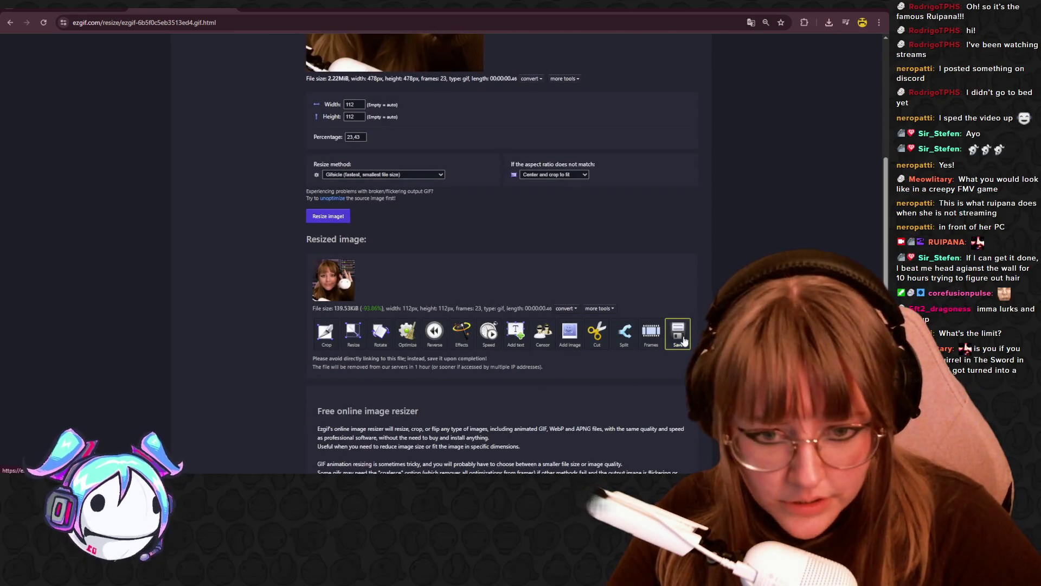
pyautogui.click(684, 340)
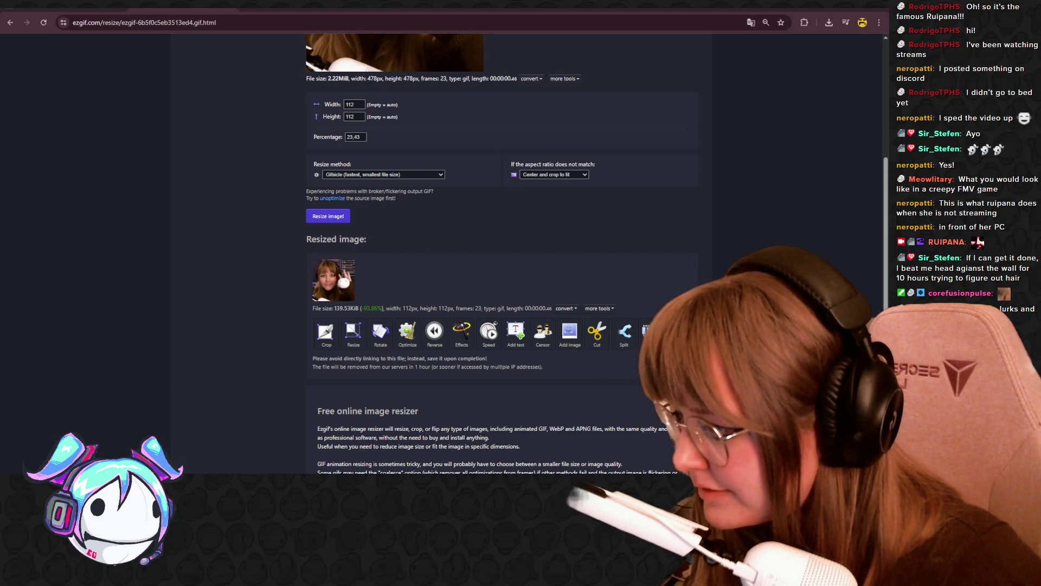
pyautogui.hotkey('alt', 'Tab')
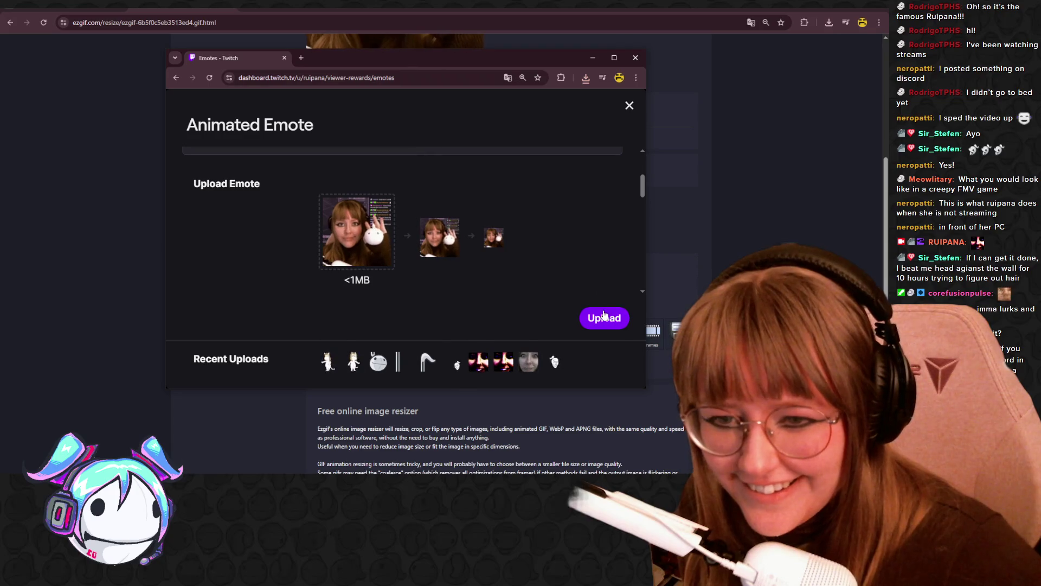
# Step: Upload the resized animated emote to Twitch and minimize the Emotes dashboard window
pyautogui.scroll(1, 495, 248)
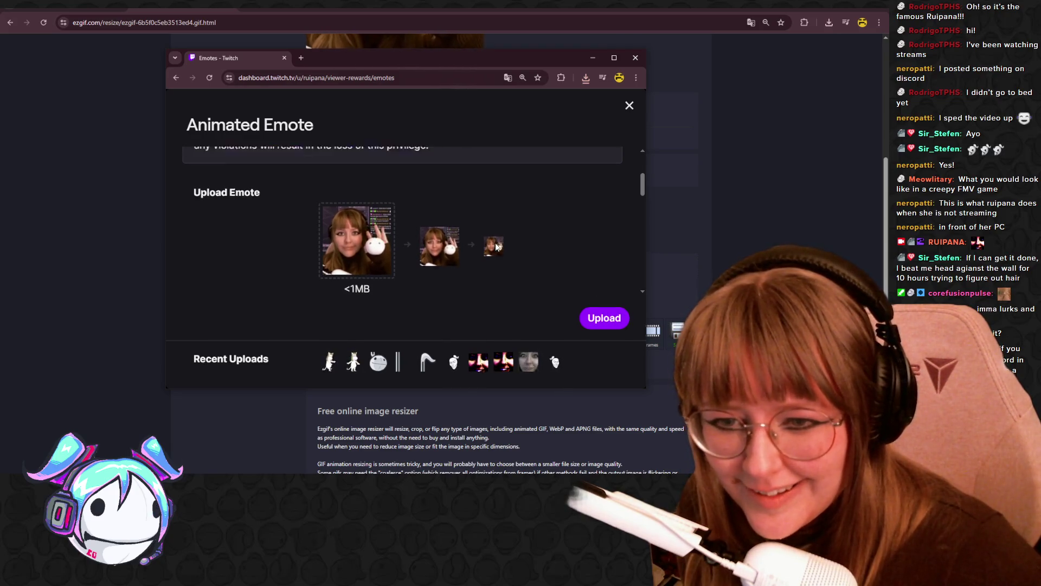
pyautogui.scroll(-1, 496, 247)
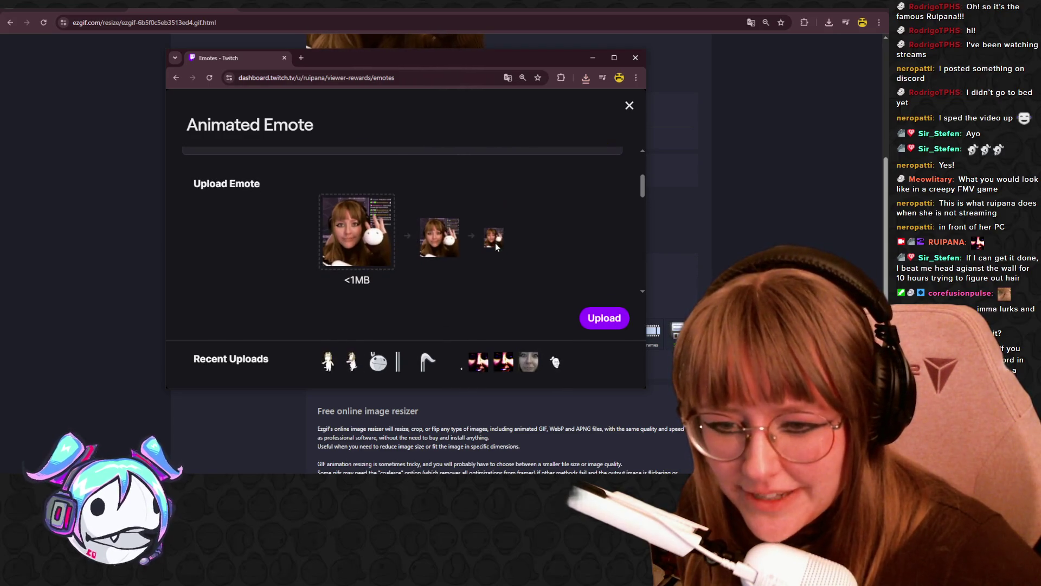
pyautogui.click(602, 320)
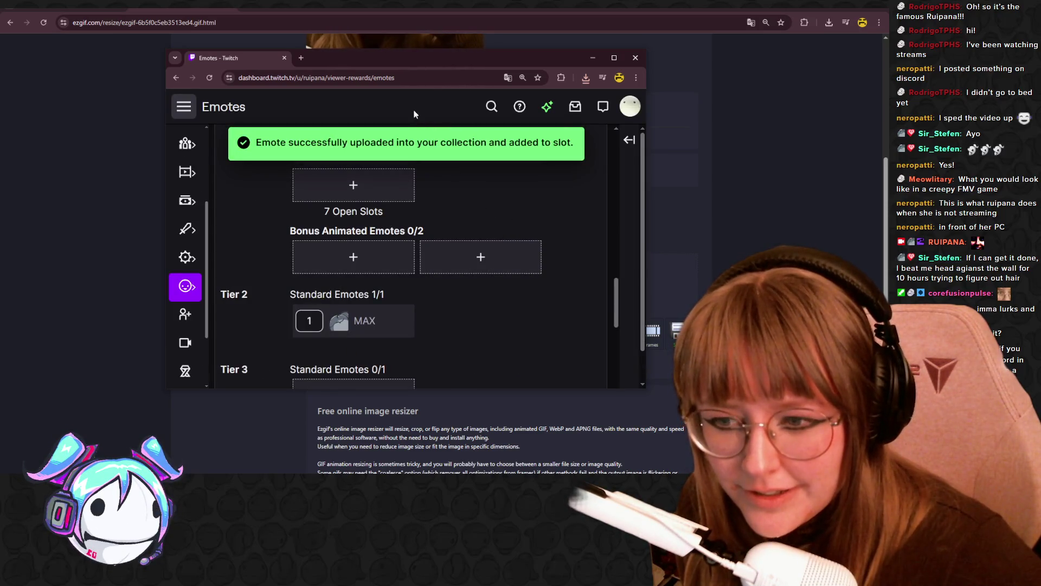
pyautogui.click(591, 56)
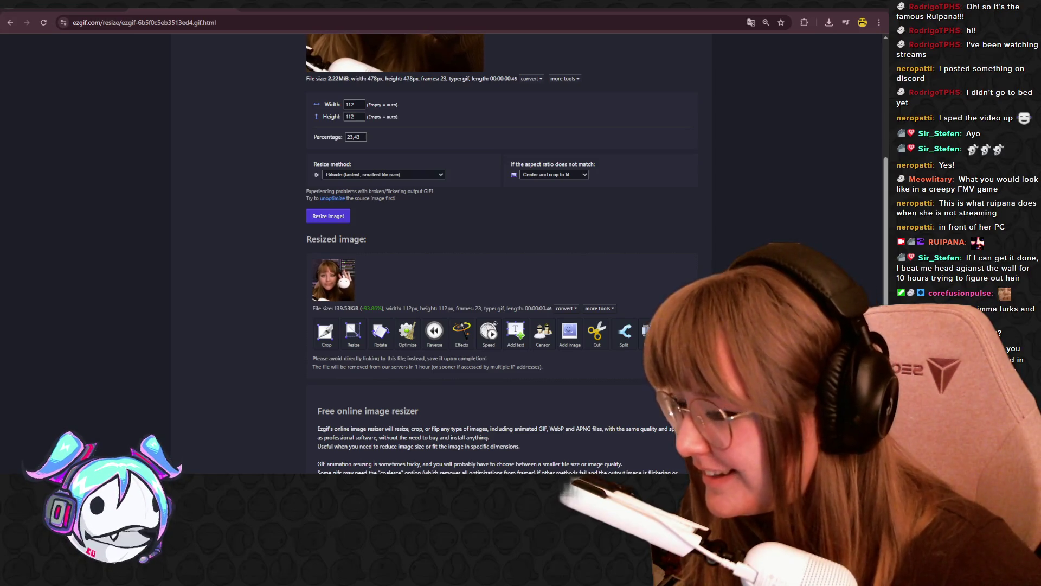
# Step: Open and close Twitch's Gigantify an Emote panel, minimize the channel window, and close the GIF tab
pyautogui.hotkey('ctrl', 'Tab')
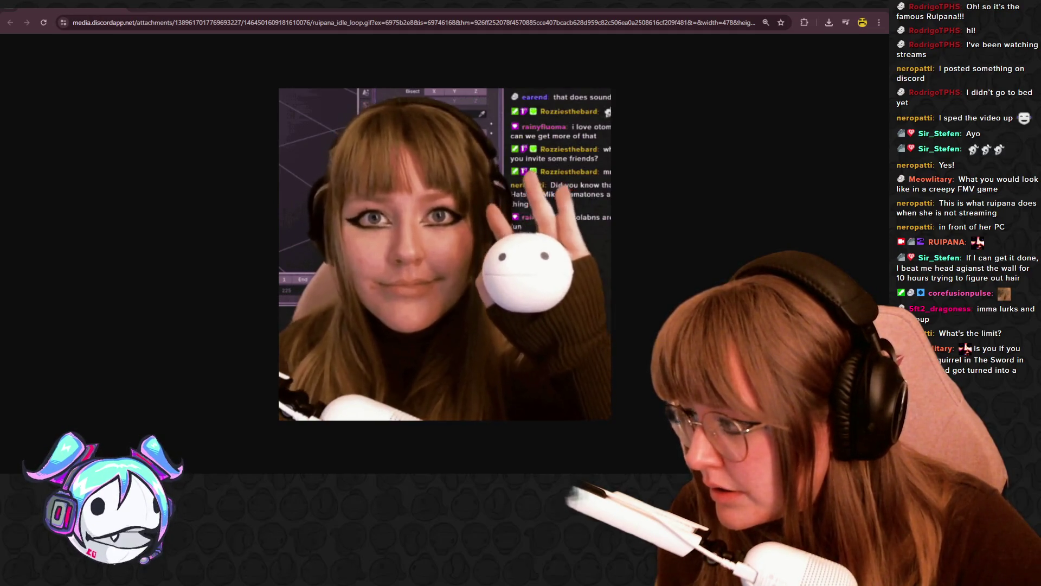
pyautogui.hotkey('alt', 'Tab')
pyautogui.click(412, 395)
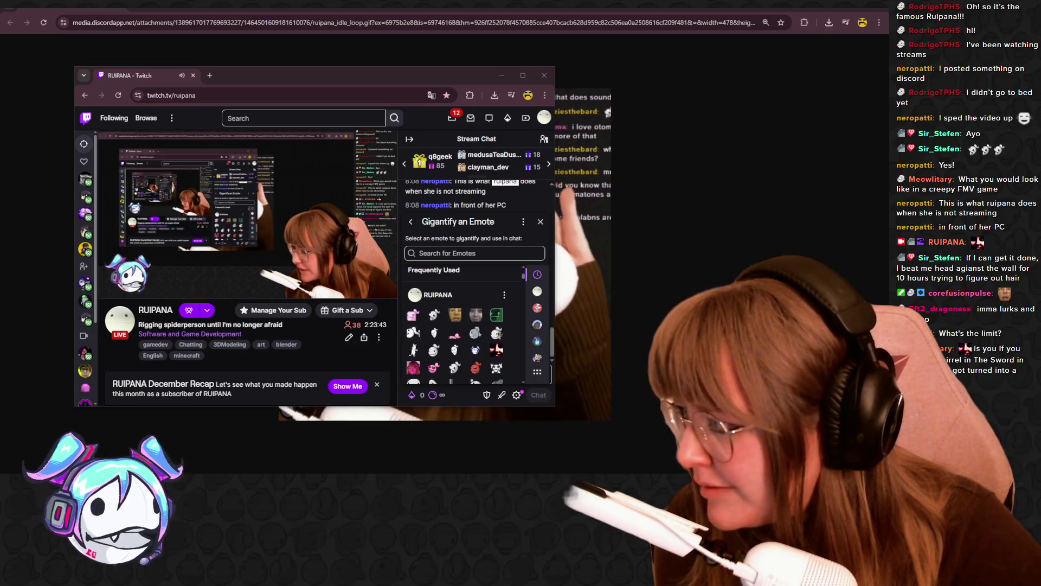
pyautogui.click(543, 117)
pyautogui.click(501, 75)
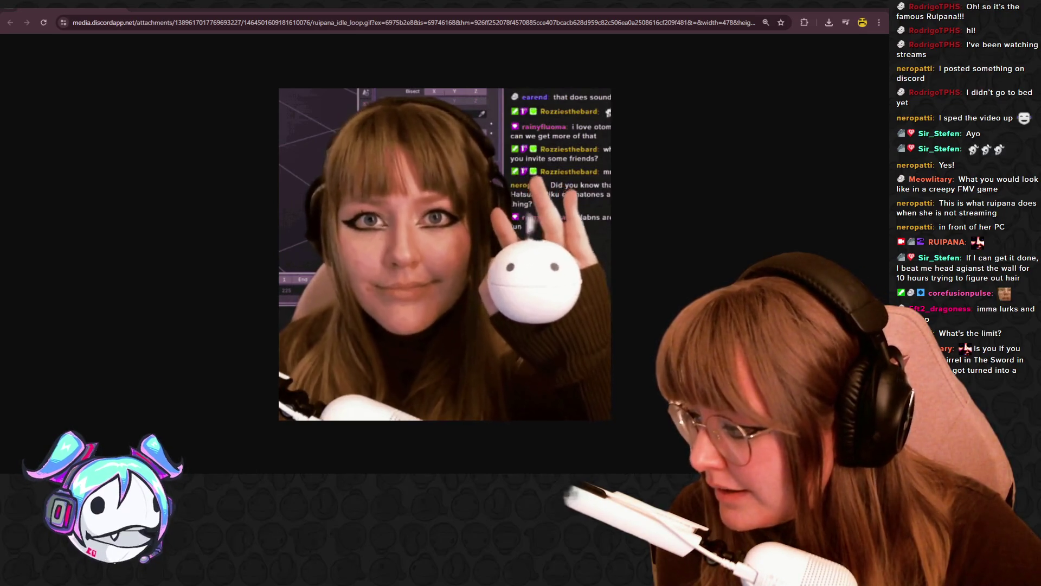
pyautogui.hotkey('ctrl', 'w')
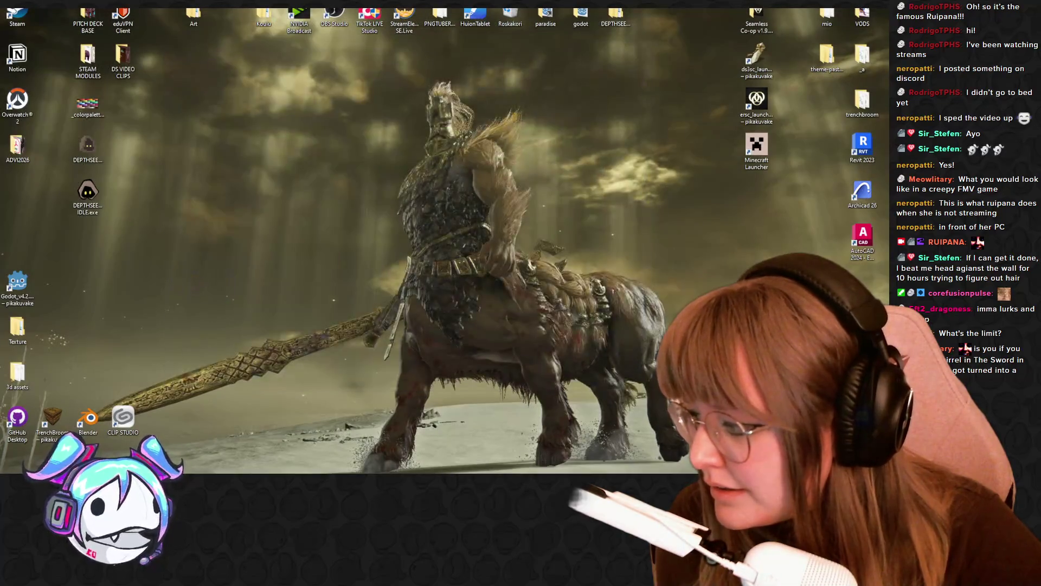
# Step: Return to the browser and close the GIF tab so the Ezgif resize page shows
pyautogui.hotkey('alt', 'Tab')
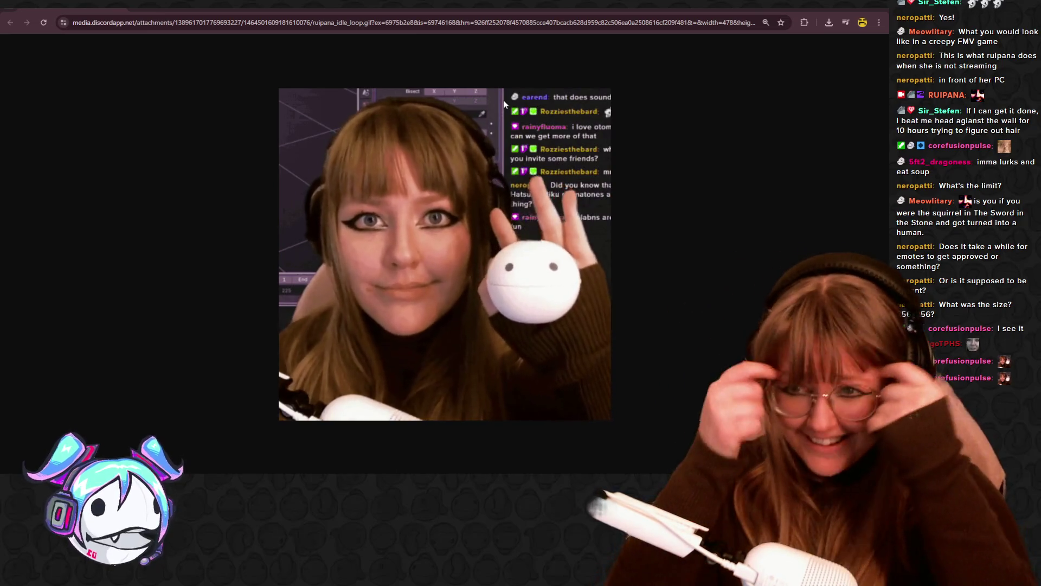
pyautogui.hotkey('ctrl', 'w')
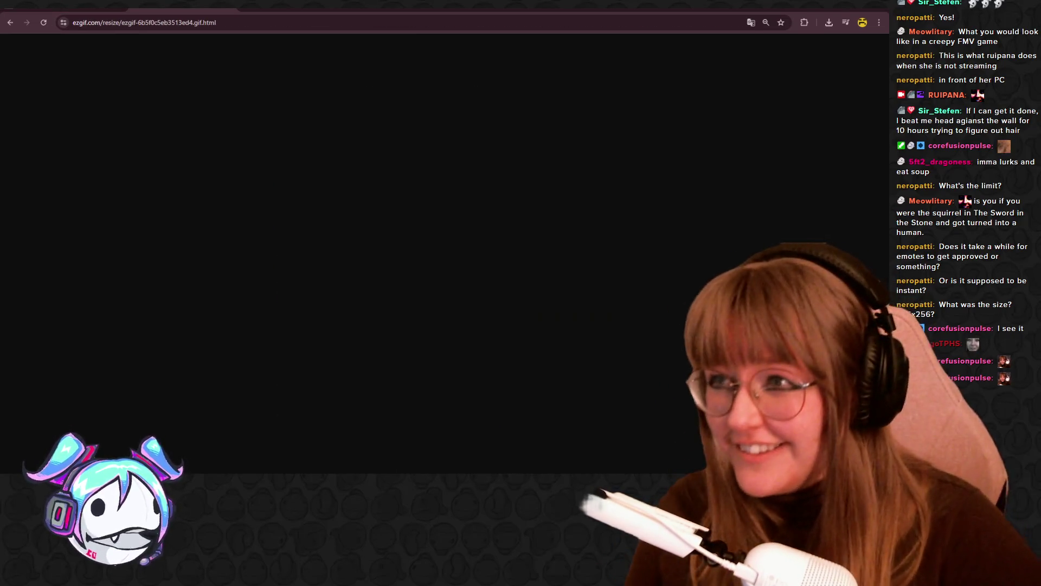
# Step: Move the Twitch dashboard window aside and bring the Twitch channel window in front of Blender
pyautogui.hotkey('alt', 'Tab')
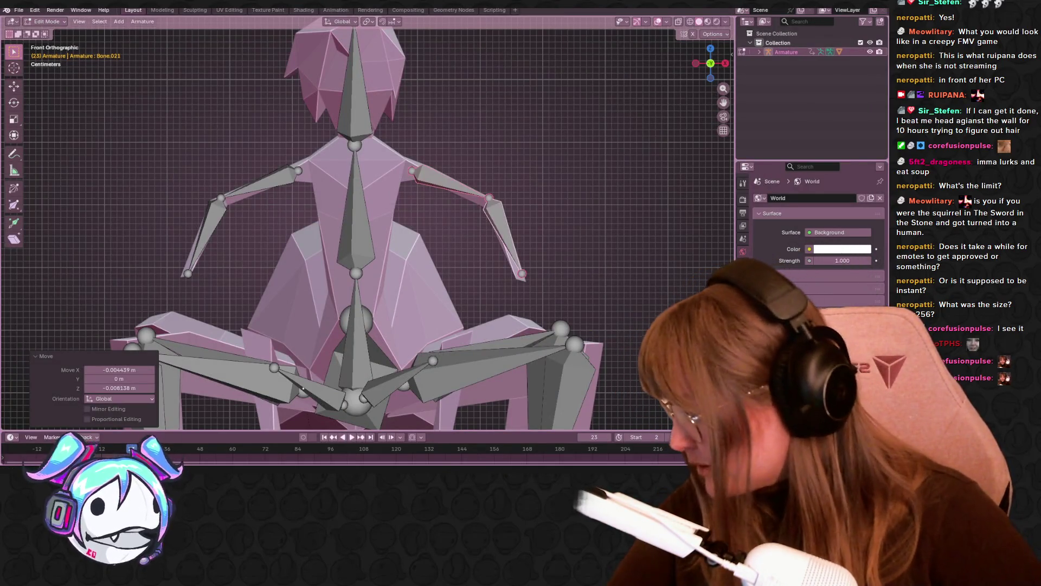
pyautogui.hotkey('alt', 'Tab')
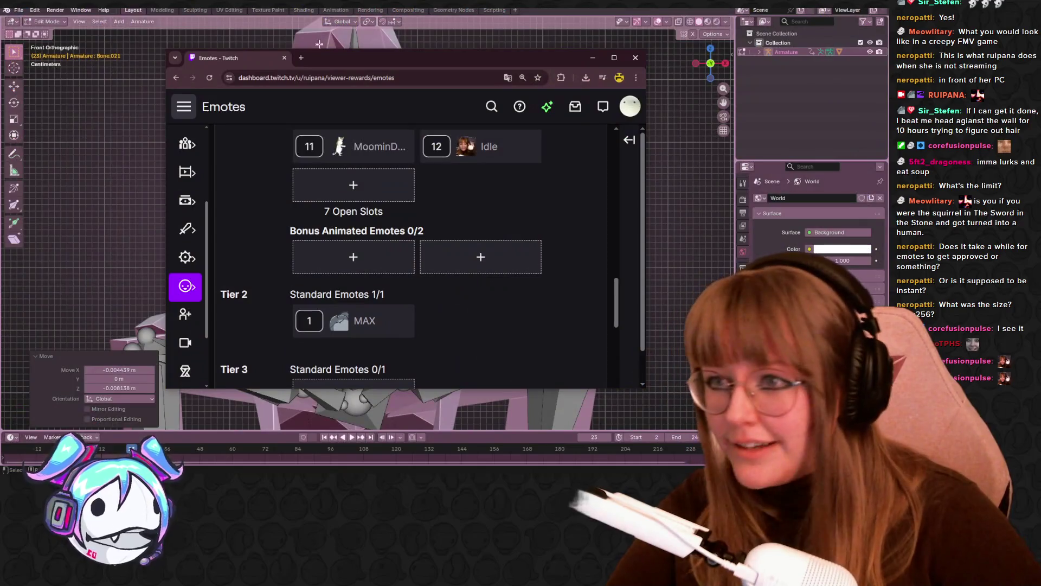
pyautogui.moveTo(325, 57)
pyautogui.mouseDown()
pyautogui.moveTo(318, 123)
pyautogui.moveTo(0, 33)
pyautogui.mouseUp()
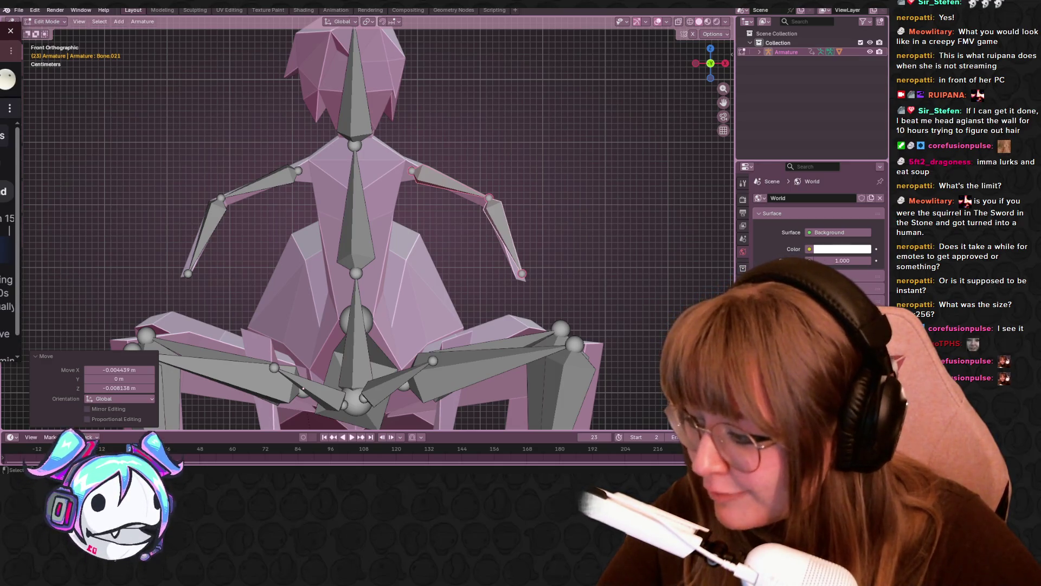
pyautogui.press('super+d')
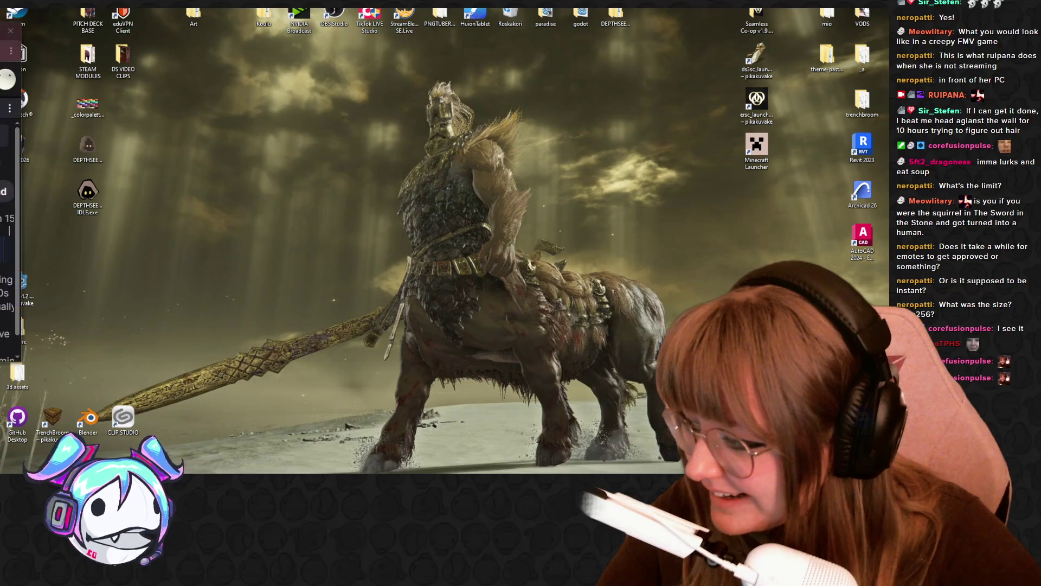
pyautogui.press('super+d')
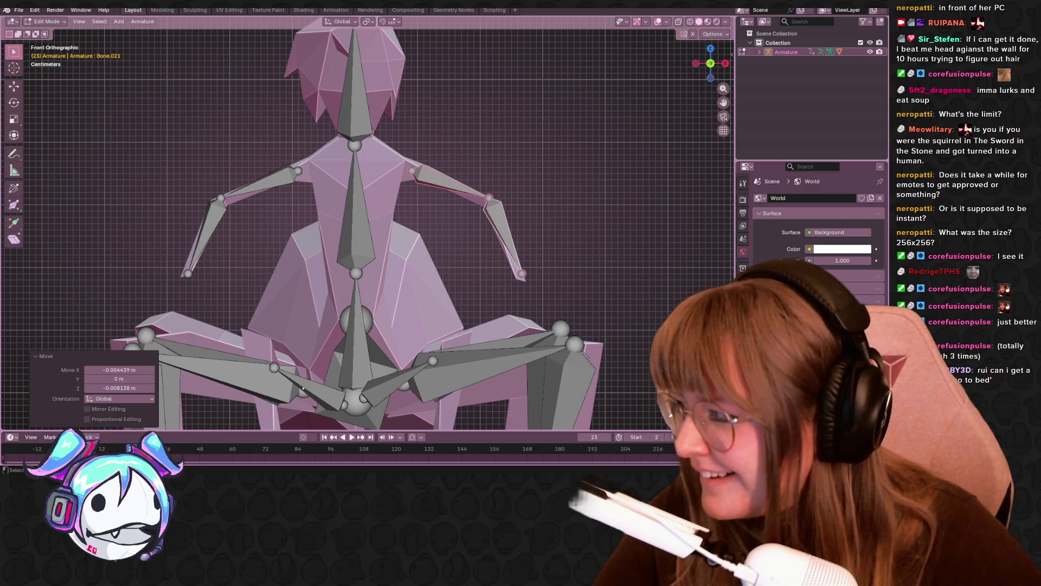
pyautogui.hotkey('alt', 'Tab')
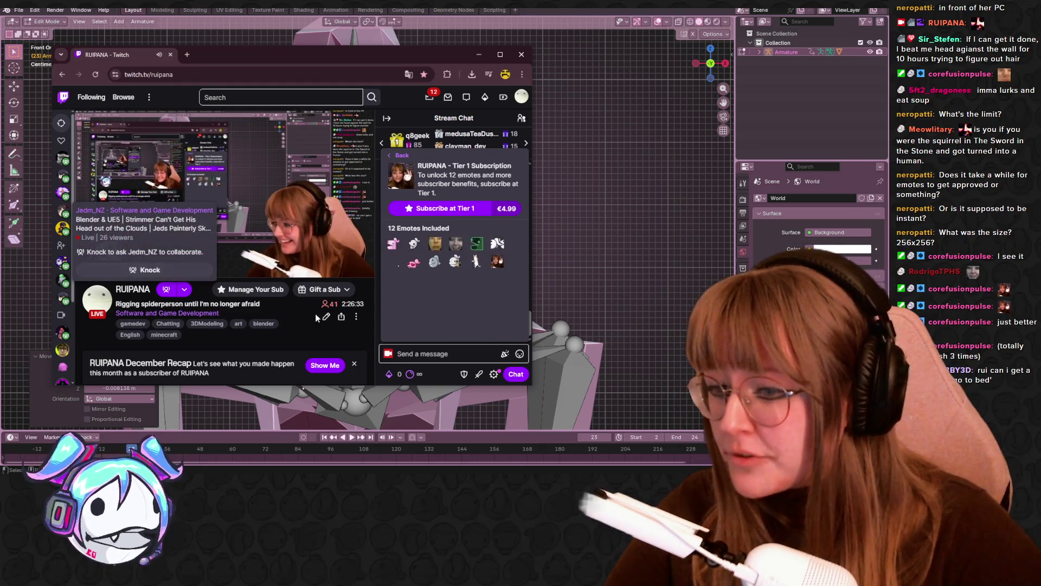
# Step: Close the subscription panel and reload the Twitch channel page with the emote picker open
pyautogui.press('Escape')
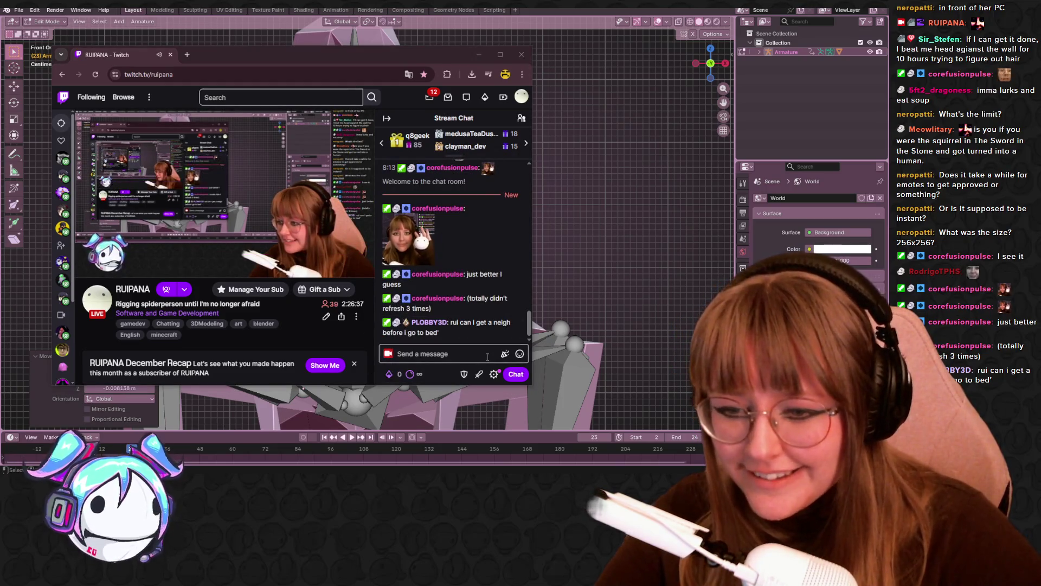
pyautogui.click(520, 354)
pyautogui.scroll(2, 470, 292)
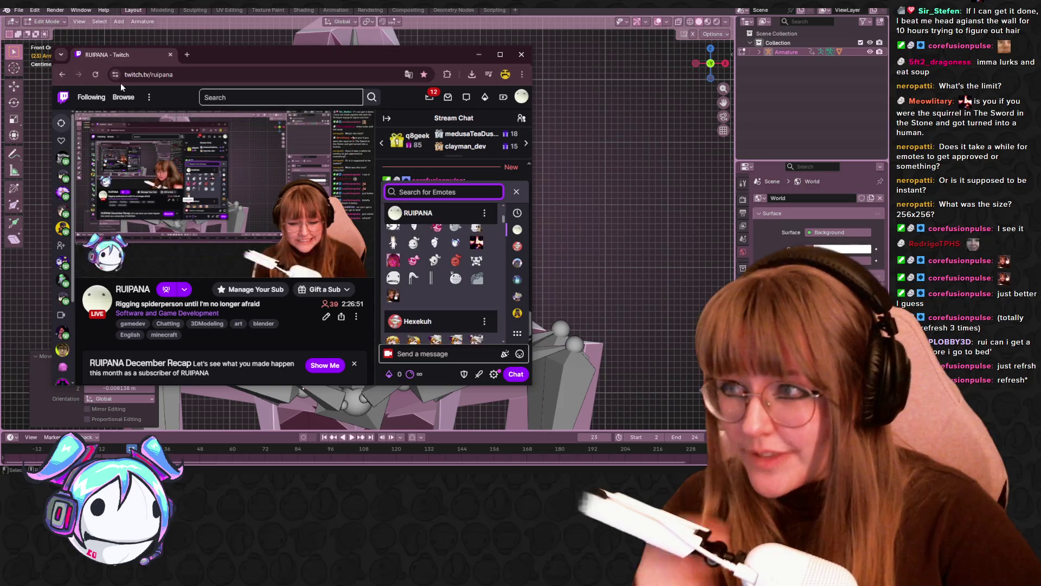
pyautogui.click(95, 74)
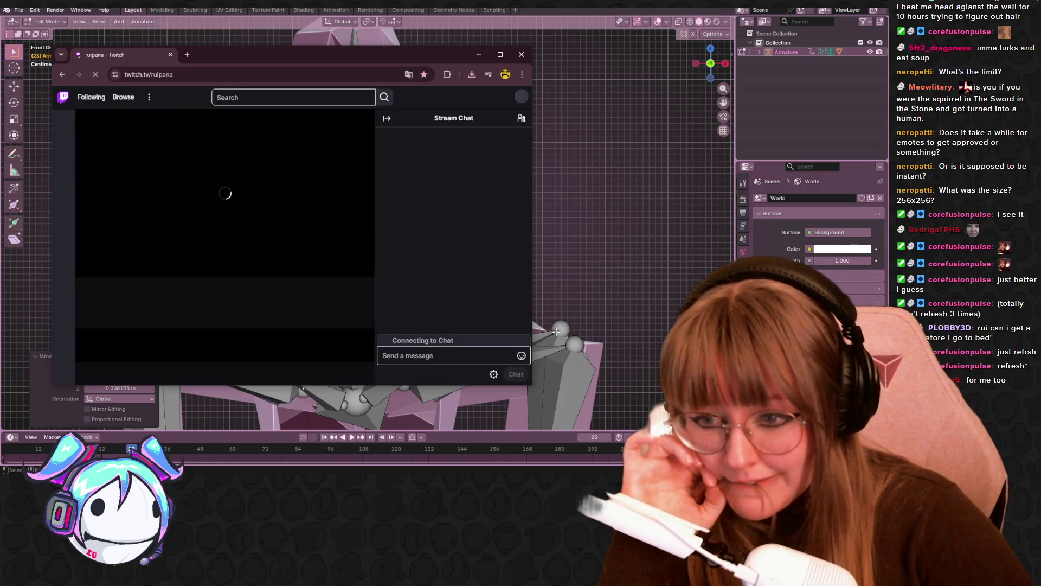
pyautogui.click(520, 354)
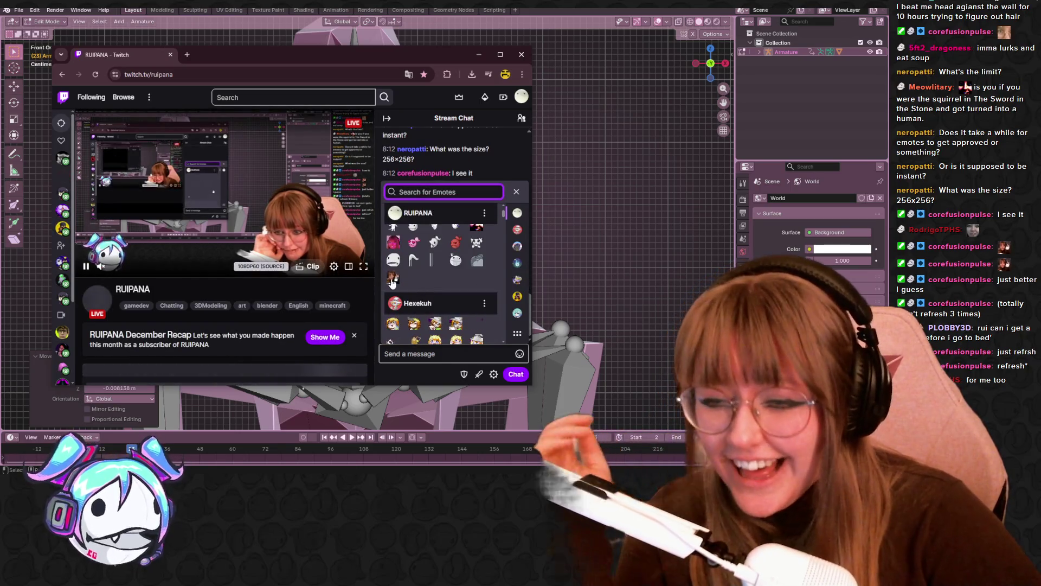
# Step: Check a locked emote's subscription offer, reload again, and glance at power-ups and rewards
pyautogui.click(395, 278)
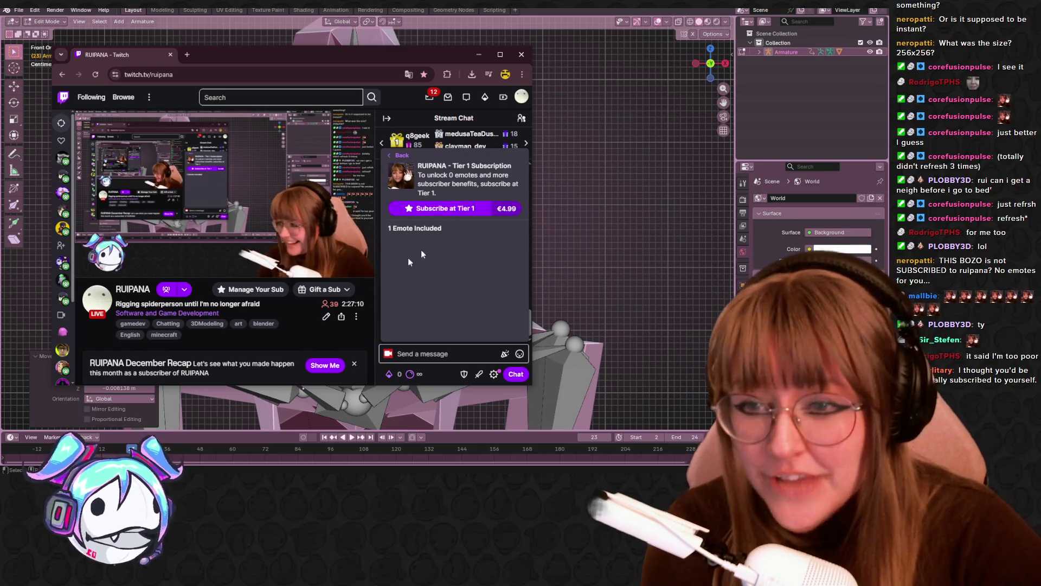
pyautogui.click(246, 296)
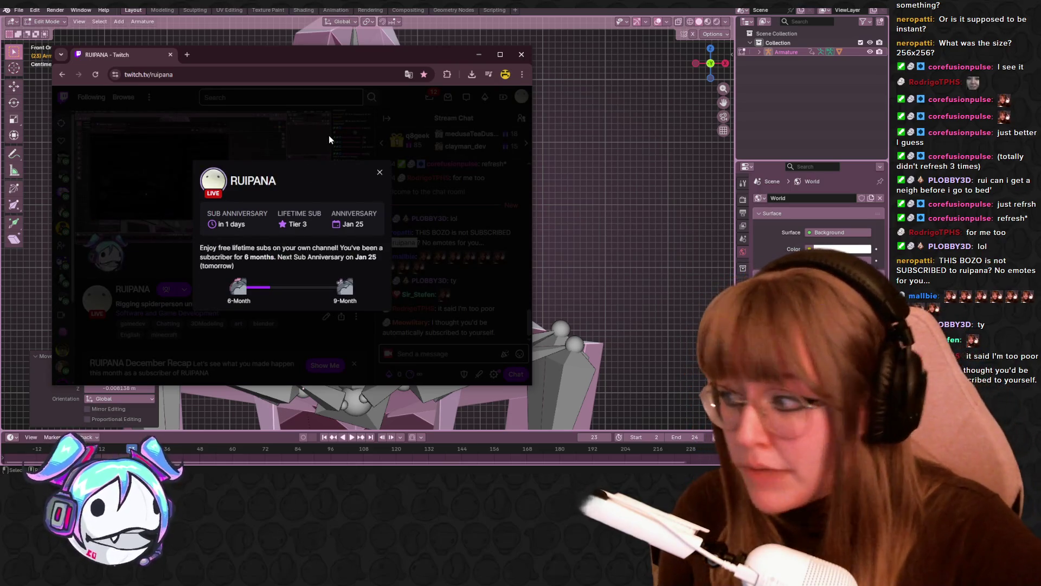
pyautogui.click(379, 172)
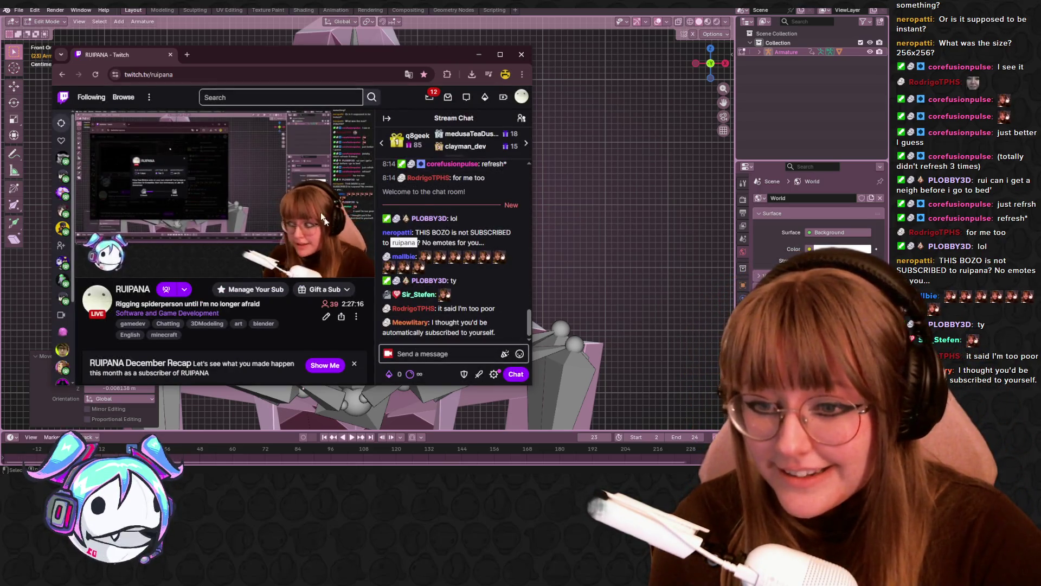
pyautogui.click(97, 74)
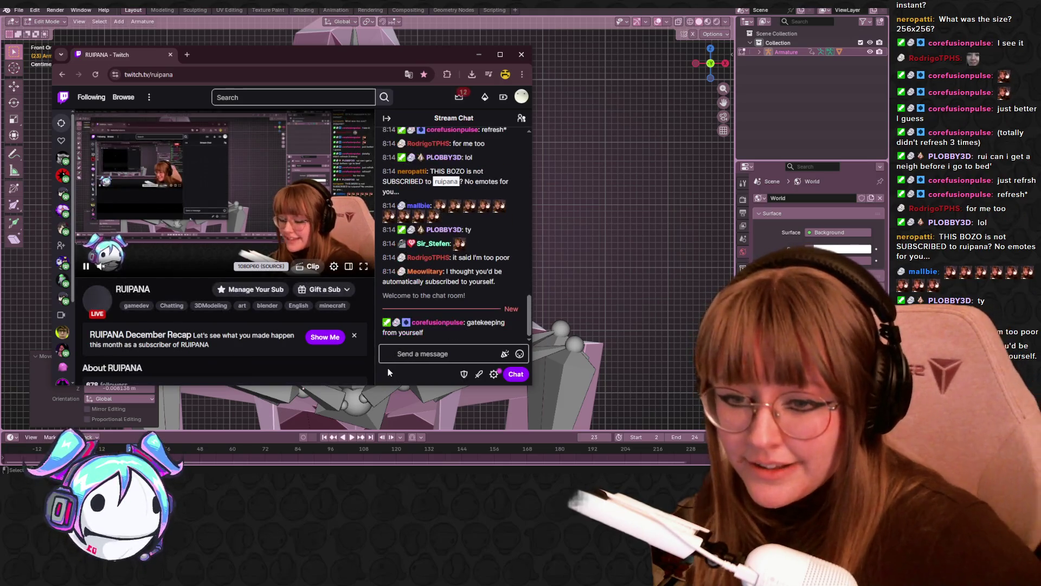
pyautogui.click(389, 372)
pyautogui.scroll(-2, 445, 317)
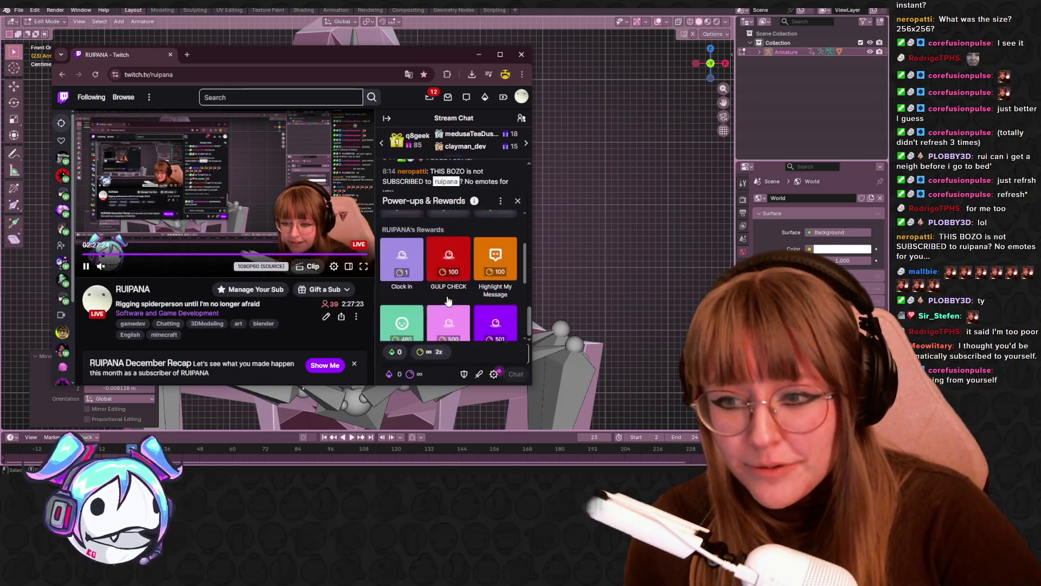
pyautogui.click(420, 385)
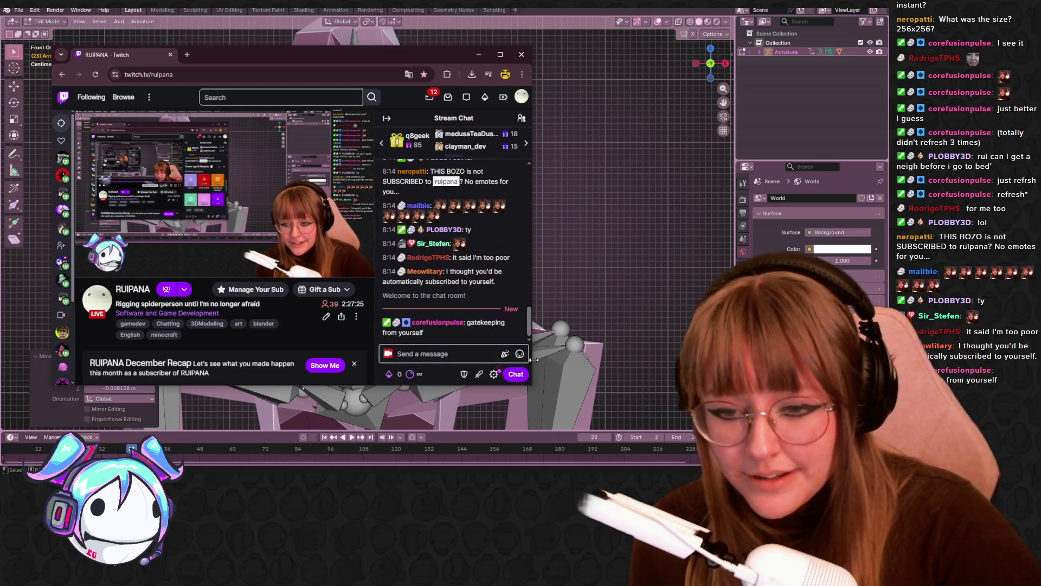
# Step: Send a RUIPANA emote message to the chat
pyautogui.click(519, 354)
pyautogui.scroll(-3, 477, 307)
pyautogui.scroll(-2, 478, 308)
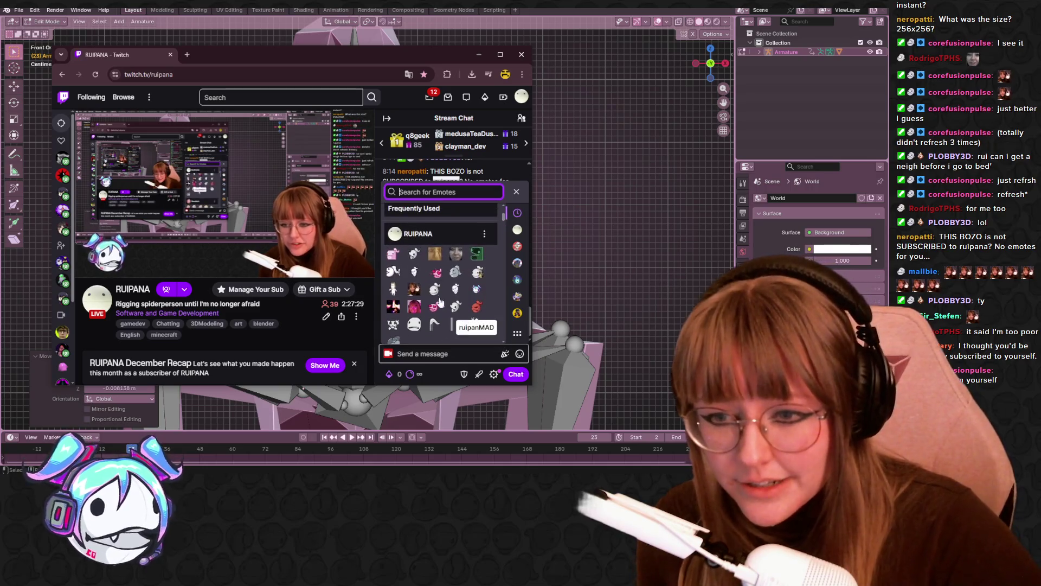
pyautogui.click(413, 288)
pyautogui.click(513, 373)
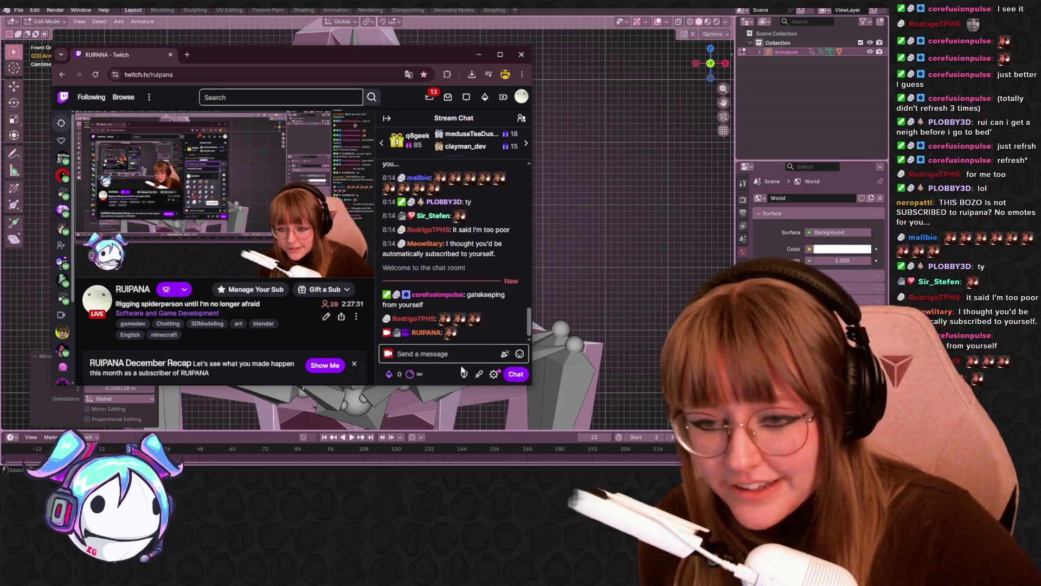
# Step: Post a gigantified emote in chat, then minimize the Twitch window to reveal Blender
pyautogui.click(385, 354)
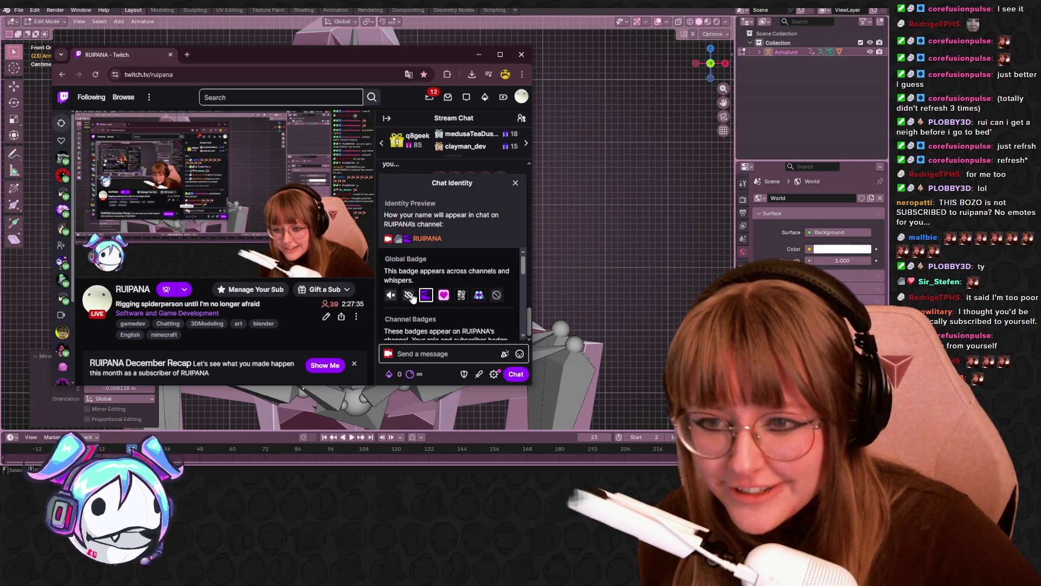
pyautogui.click(389, 373)
pyautogui.click(441, 293)
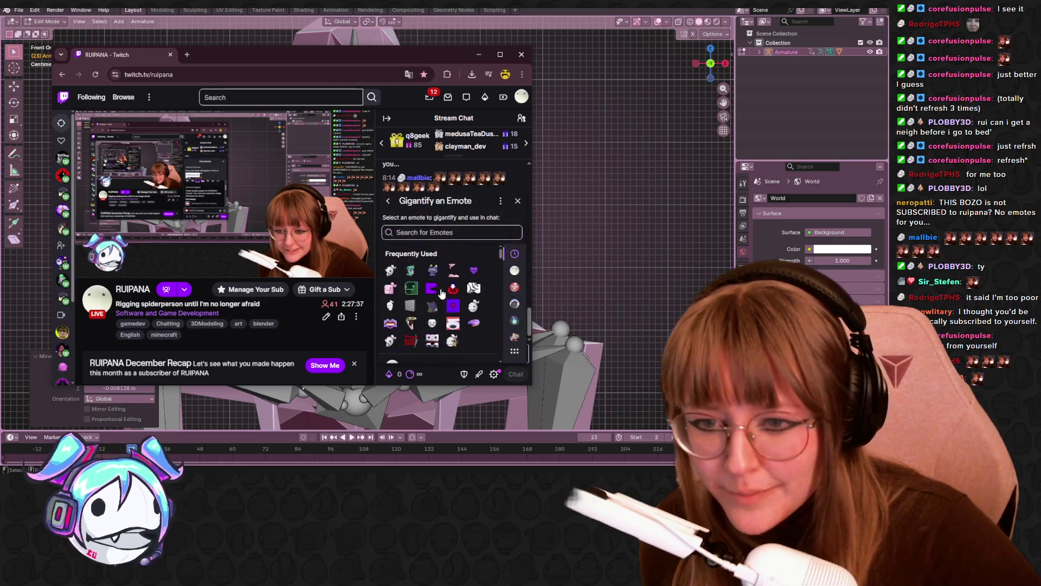
pyautogui.scroll(-3, 429, 337)
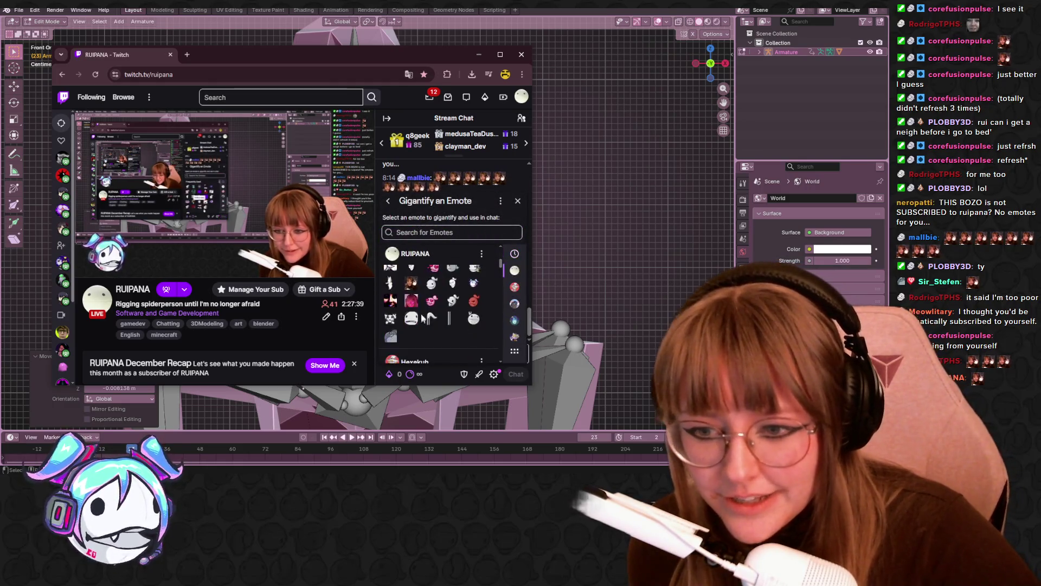
pyautogui.click(411, 300)
pyautogui.click(507, 374)
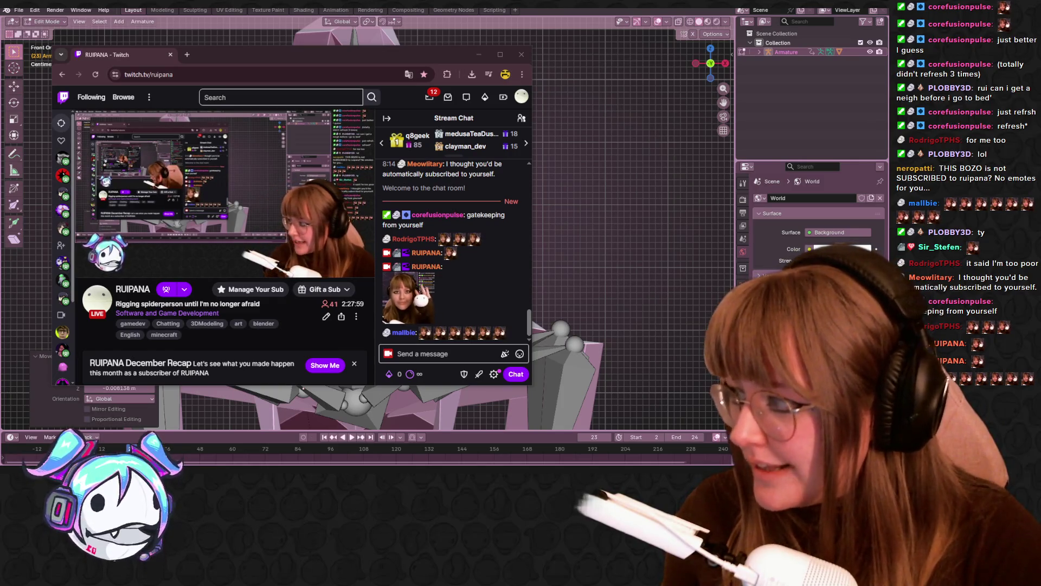
pyautogui.click(102, 44)
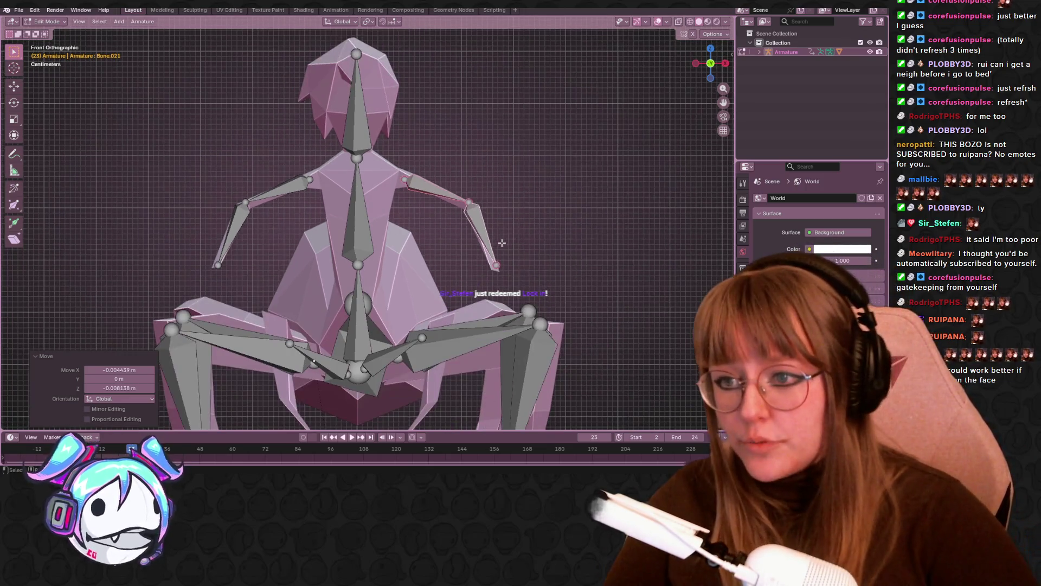
# Step: Nudge the left upper-arm joint and right shoulder joint up into the arm mesh
pyautogui.click(319, 187)
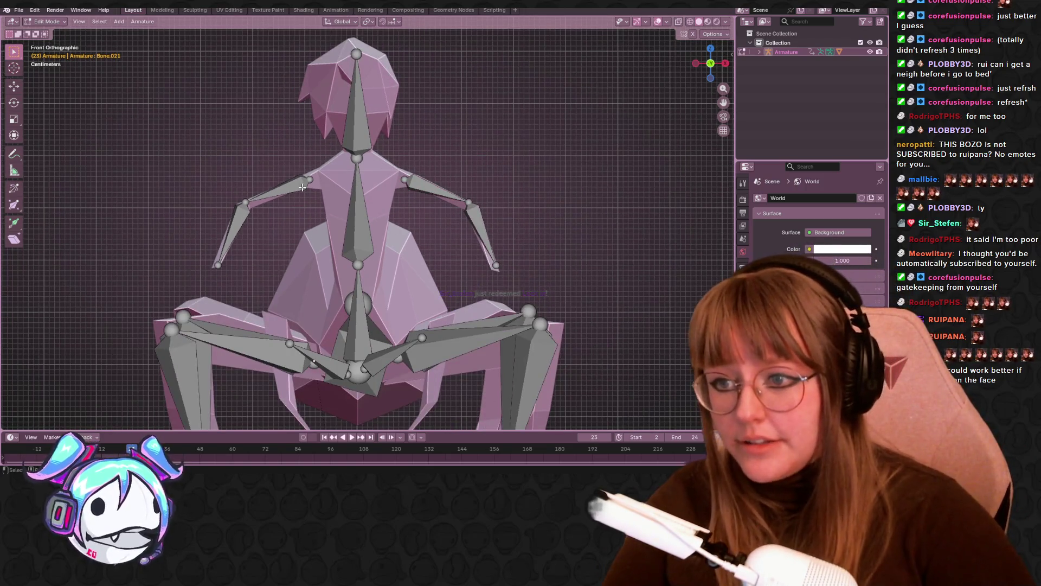
pyautogui.scroll(2, 319, 183)
pyautogui.keyDown('shift'); pyautogui.moveTo(437, 185); pyautogui.dragTo(468, 180, button='middle'); pyautogui.keyUp('shift')
pyautogui.press('g')
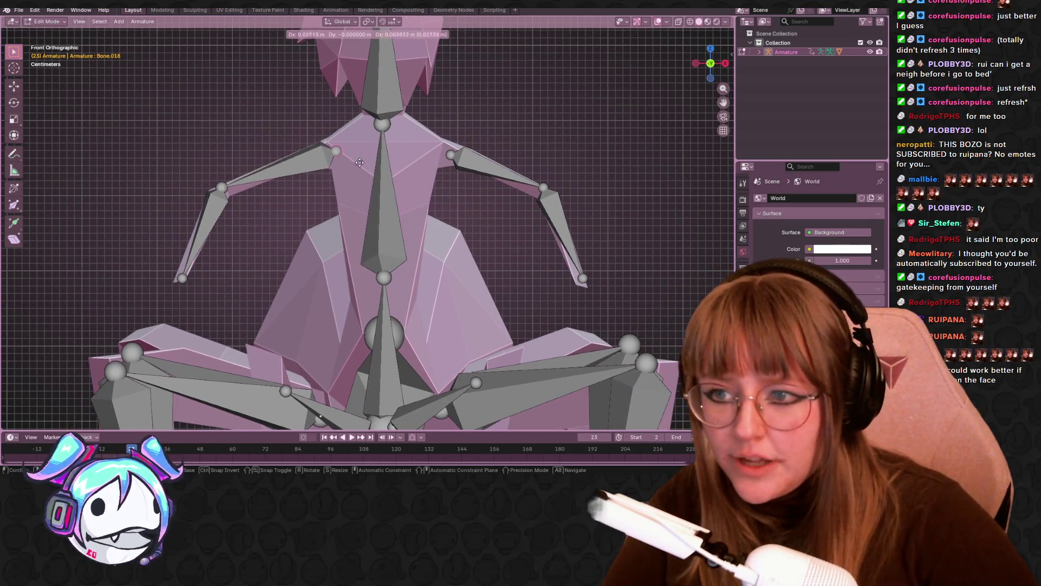
pyautogui.click(412, 157)
pyautogui.click(464, 155)
pyautogui.press('g')
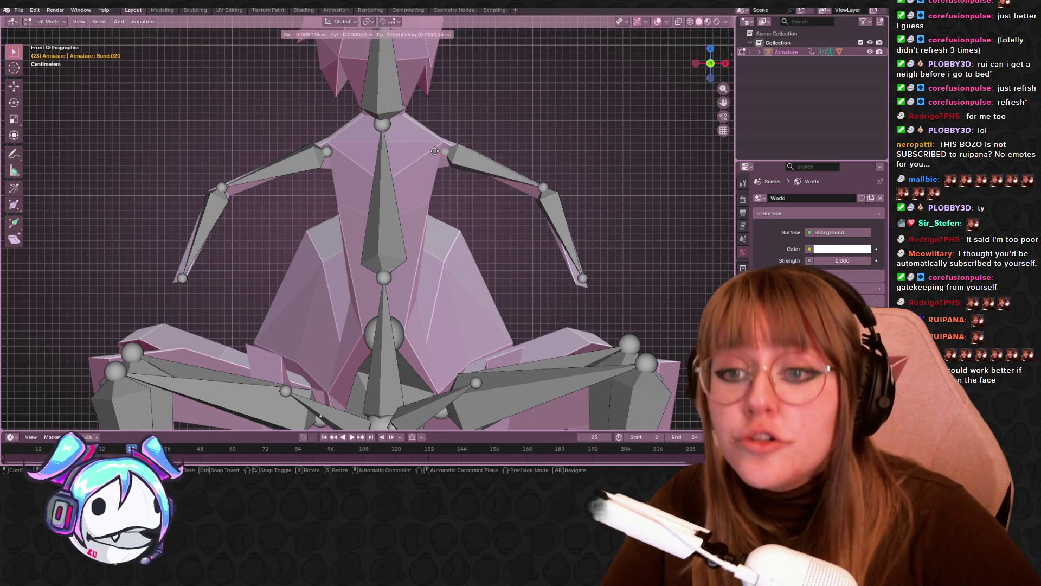
pyautogui.click(454, 150)
# Step: Move the right elbow slightly down and the right wrist tip slightly left
pyautogui.click(546, 197)
pyautogui.press('g')
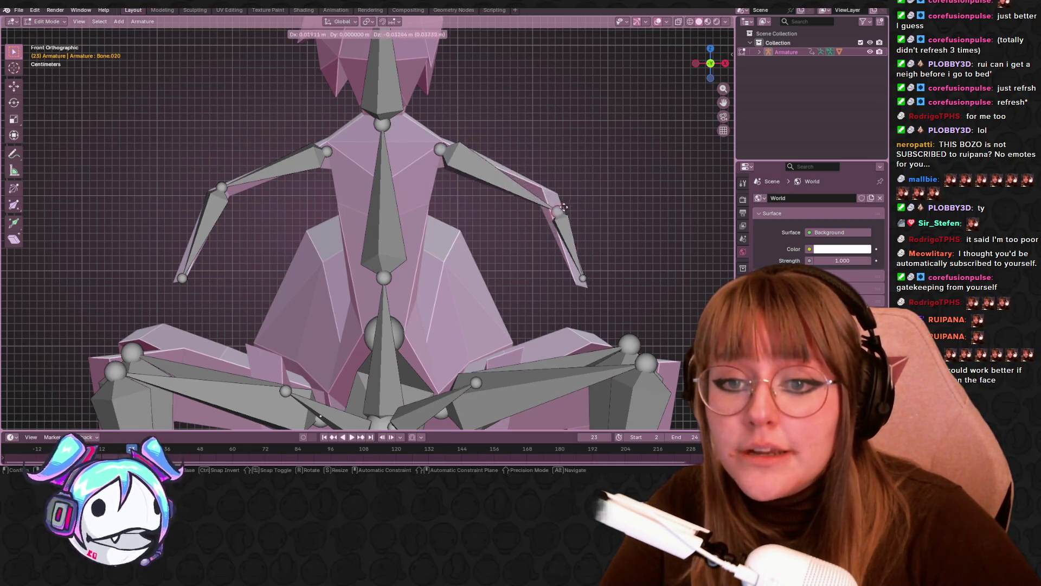
pyautogui.click(553, 195)
pyautogui.click(583, 280)
pyautogui.press('g')
pyautogui.click(579, 279)
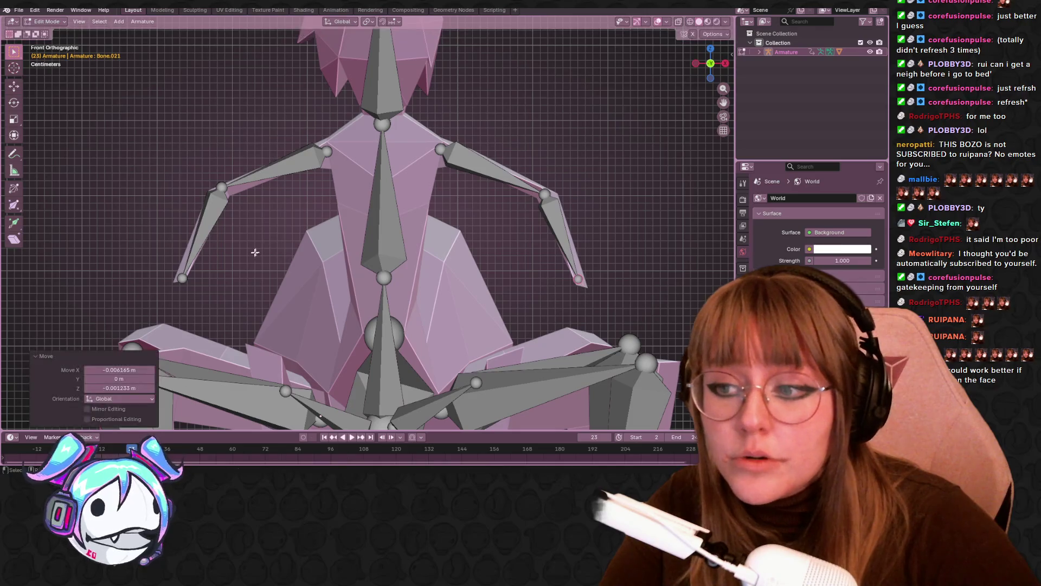
# Step: Select the left arm joints and upper-arm bone Bone.018, and show its Bone properties
pyautogui.scroll(-4, 225, 261)
pyautogui.moveTo(165, 153); pyautogui.dragTo(290, 215)
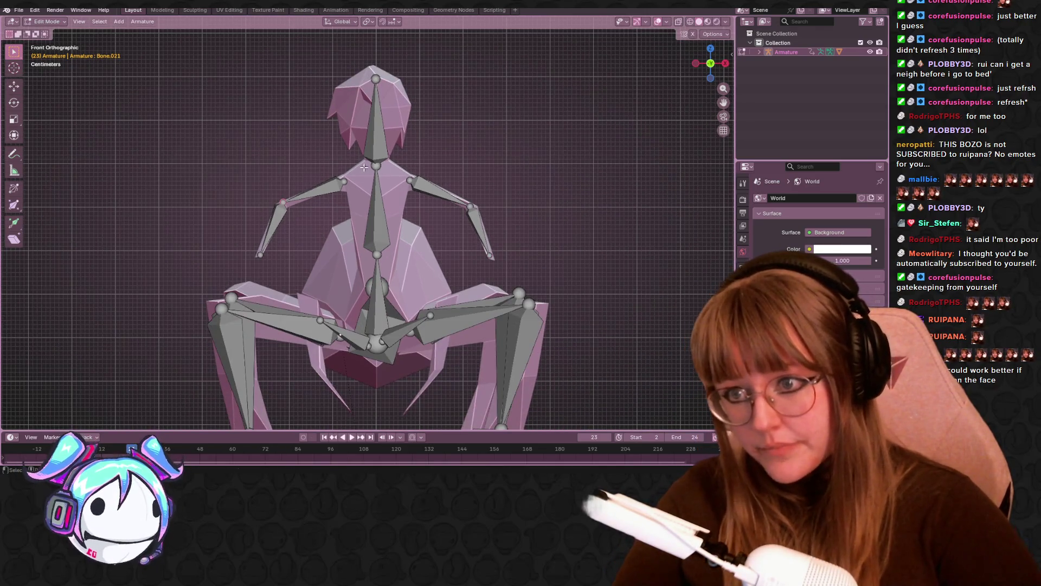
pyautogui.scroll(3, 342, 188)
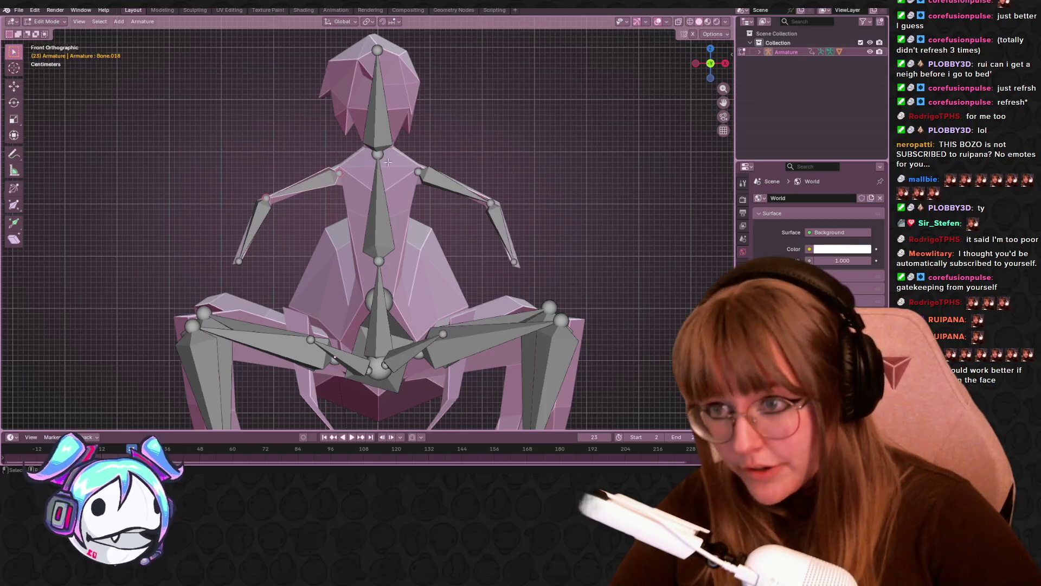
pyautogui.click(329, 178)
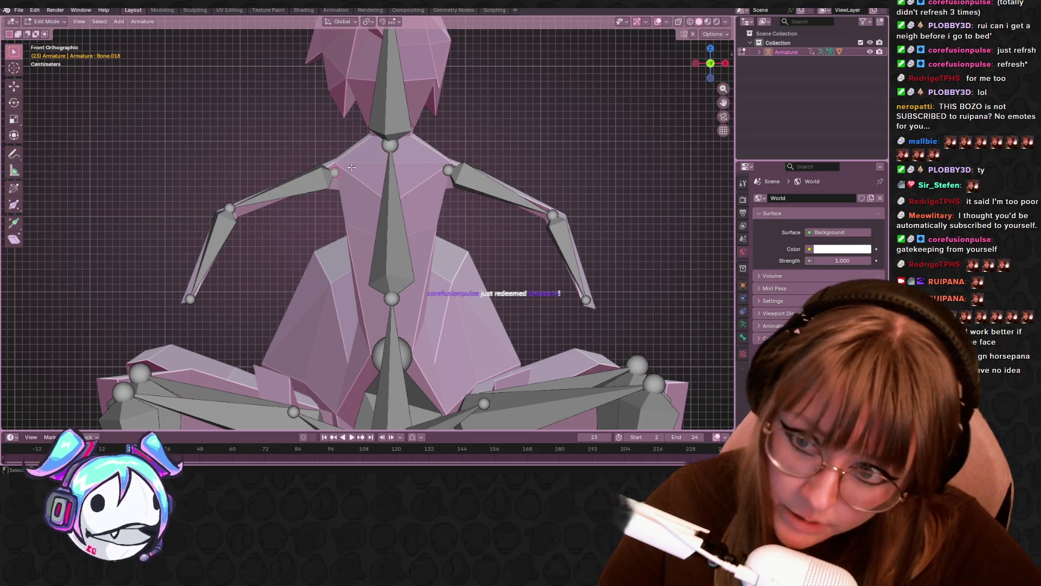
pyautogui.click(301, 184)
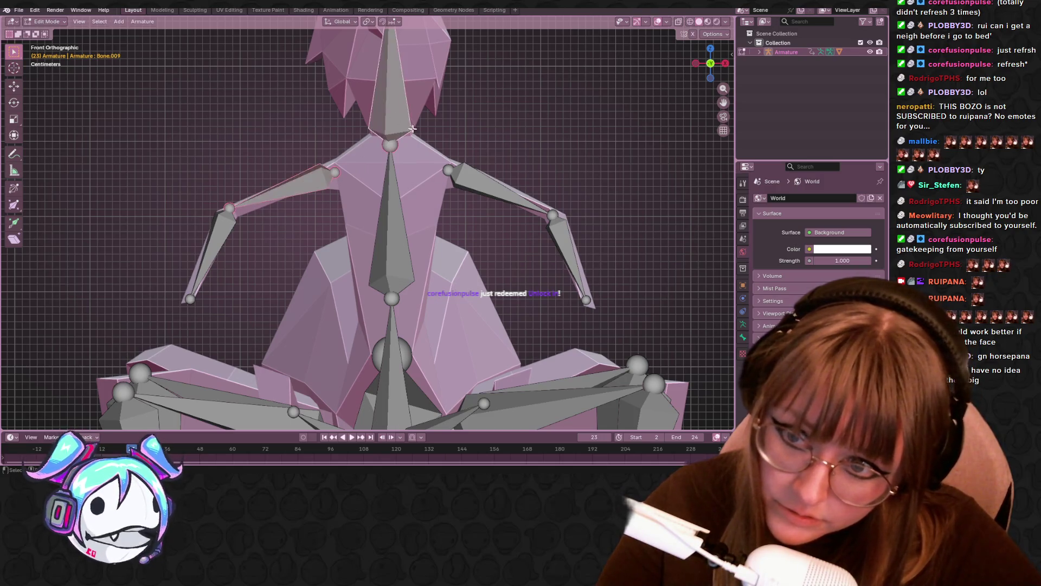
pyautogui.keyDown('shift'); pyautogui.moveTo(467, 108); pyautogui.dragTo(484, 166, button='middle'); pyautogui.keyUp('shift')
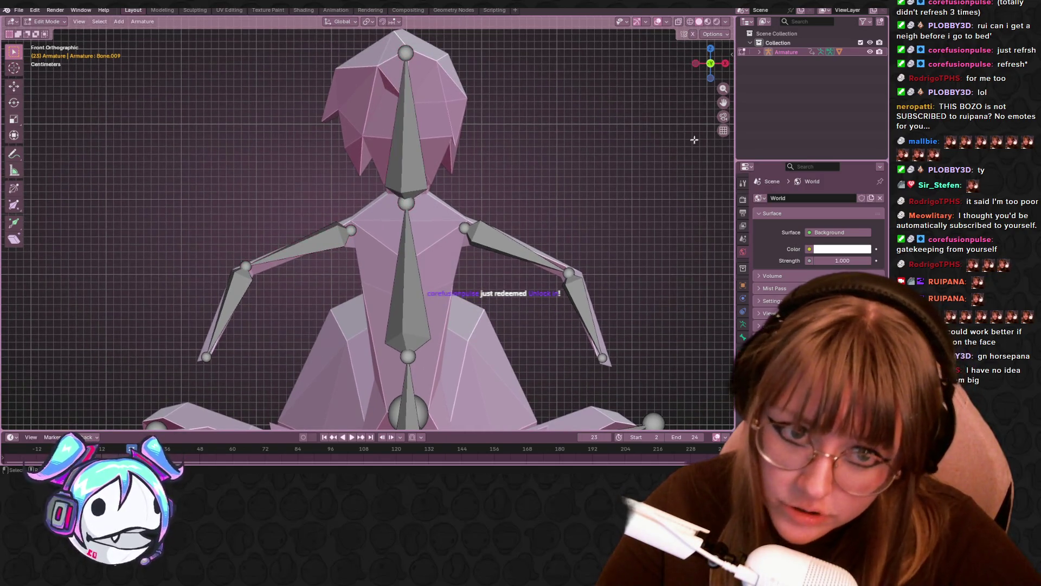
pyautogui.click(359, 245)
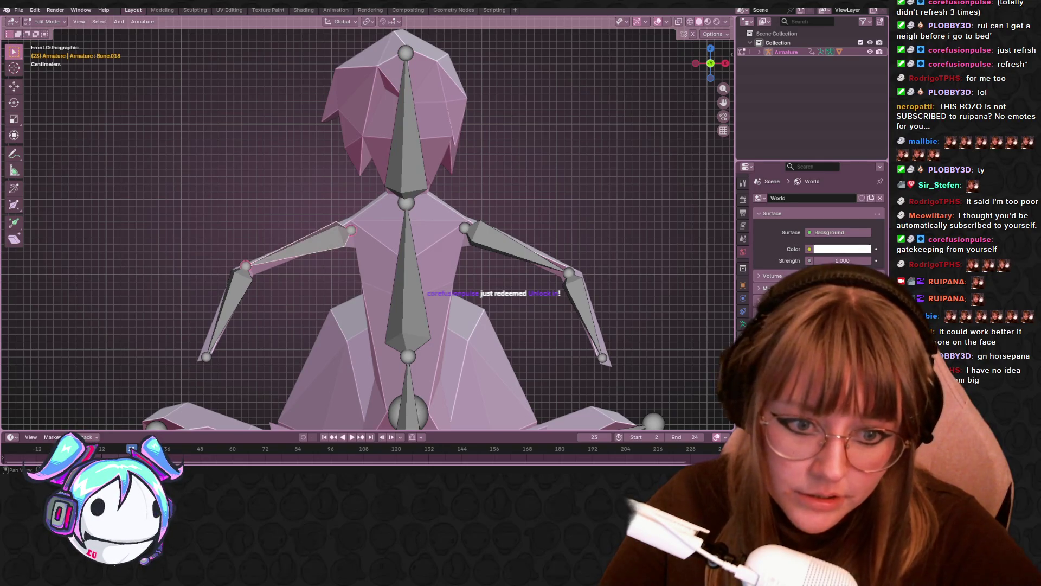
pyautogui.click(743, 323)
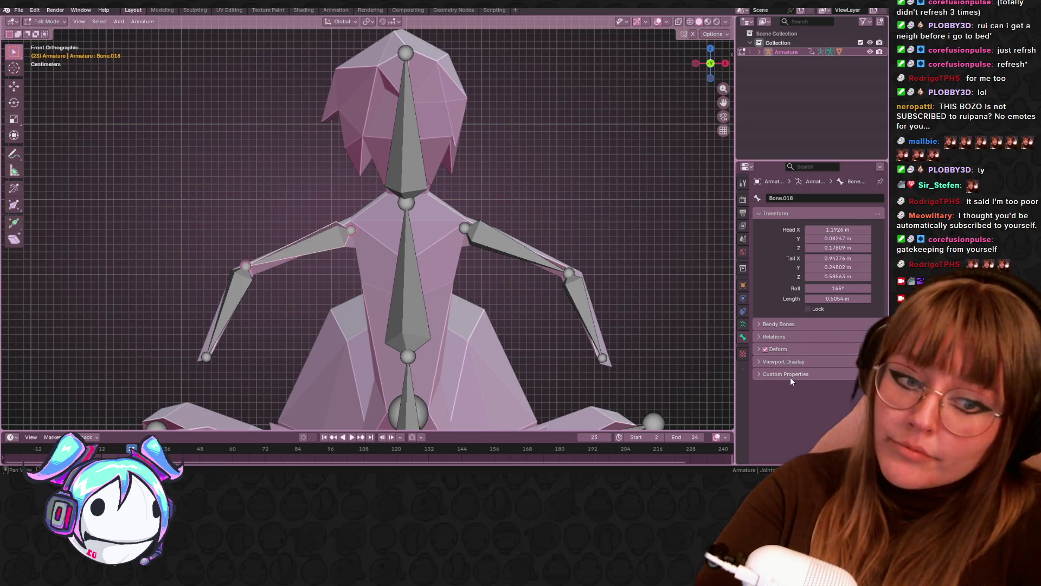
# Step: Open Bone.018's Relations Parent dropdown without choosing a parent, then clear the selection
pyautogui.click(800, 333)
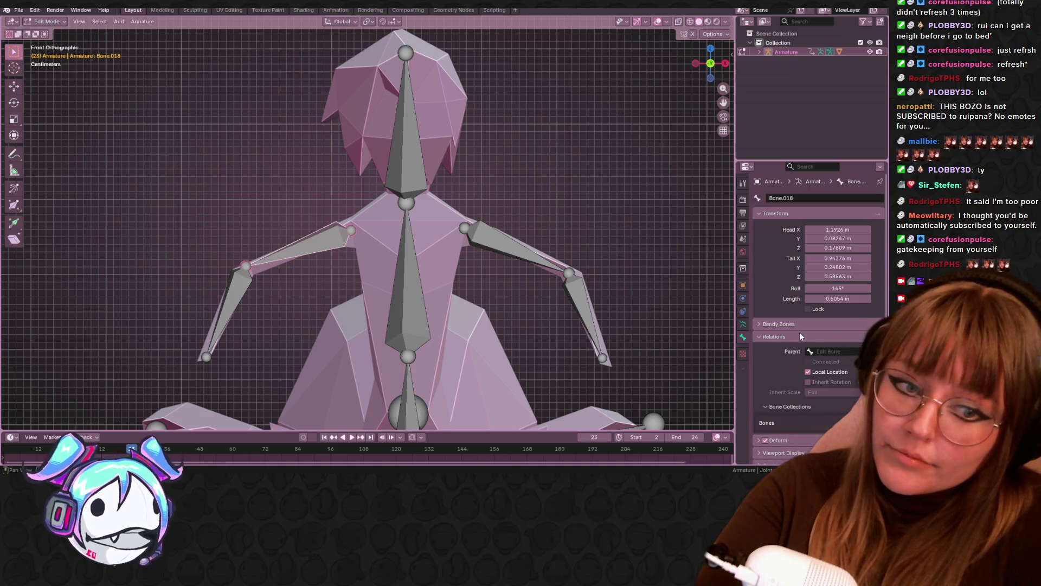
pyautogui.click(828, 351)
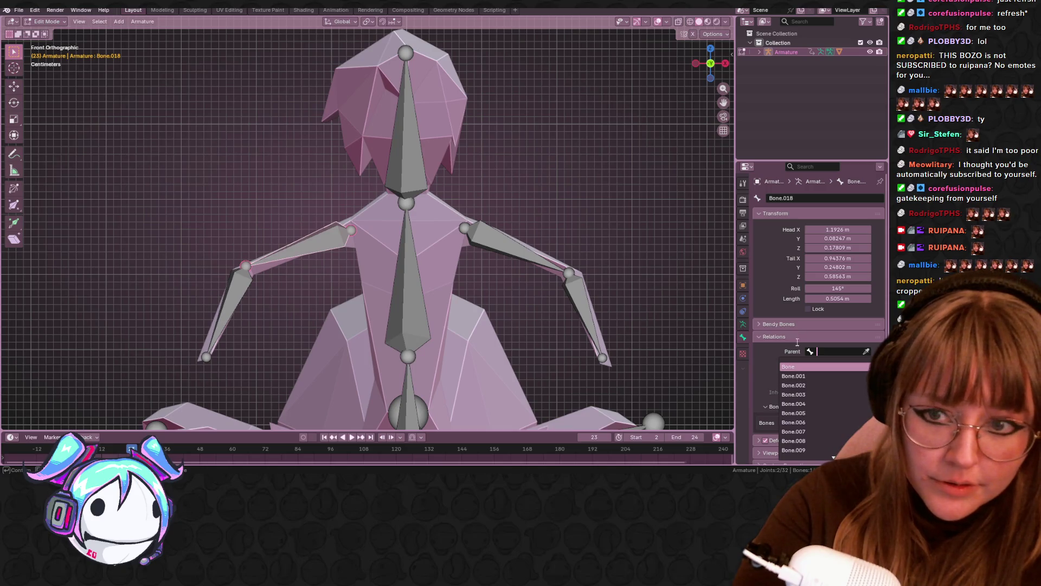
pyautogui.click(426, 260)
pyautogui.click(409, 243)
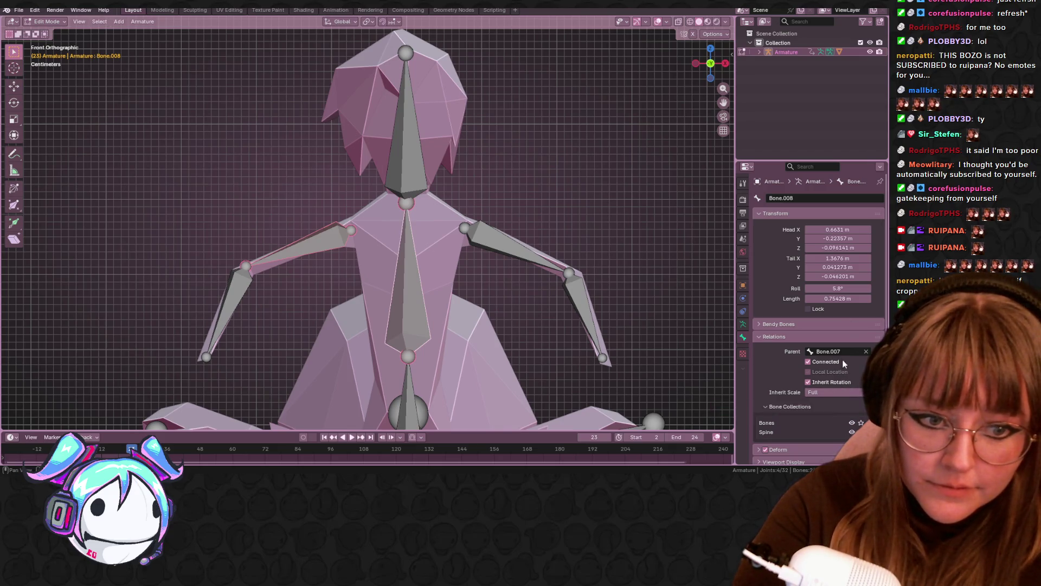
pyautogui.click(670, 277)
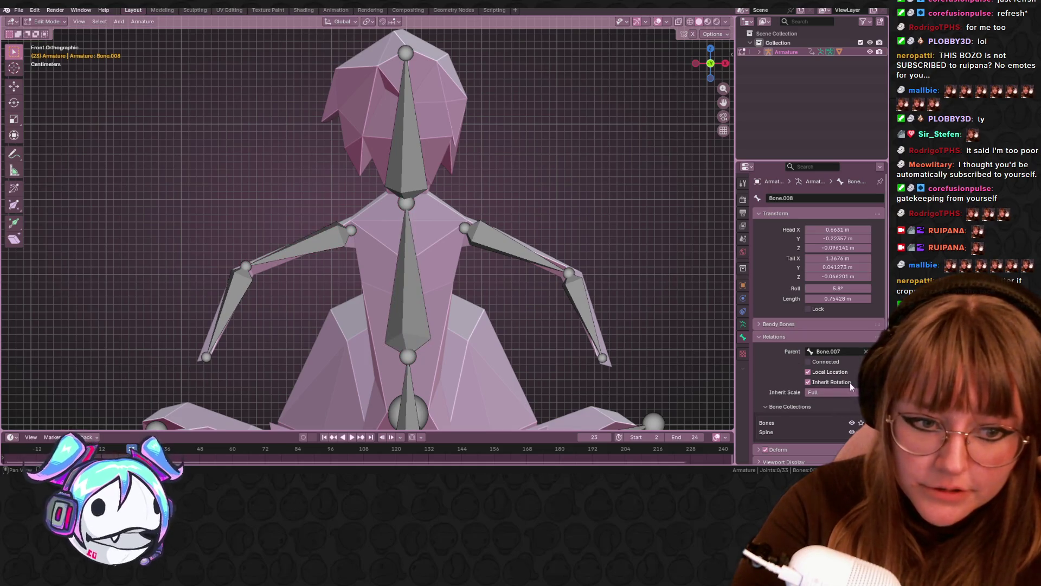
# Step: Reposition the left upper-arm bone from an angled view of the rig
pyautogui.click(351, 228)
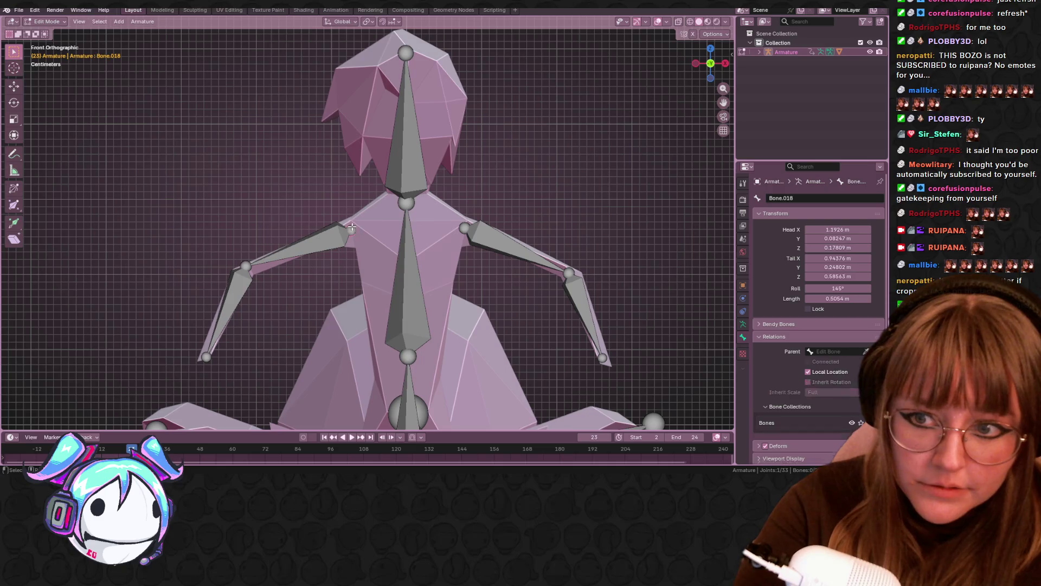
pyautogui.keyDown('shift'); pyautogui.click(409, 198); pyautogui.keyUp('shift')
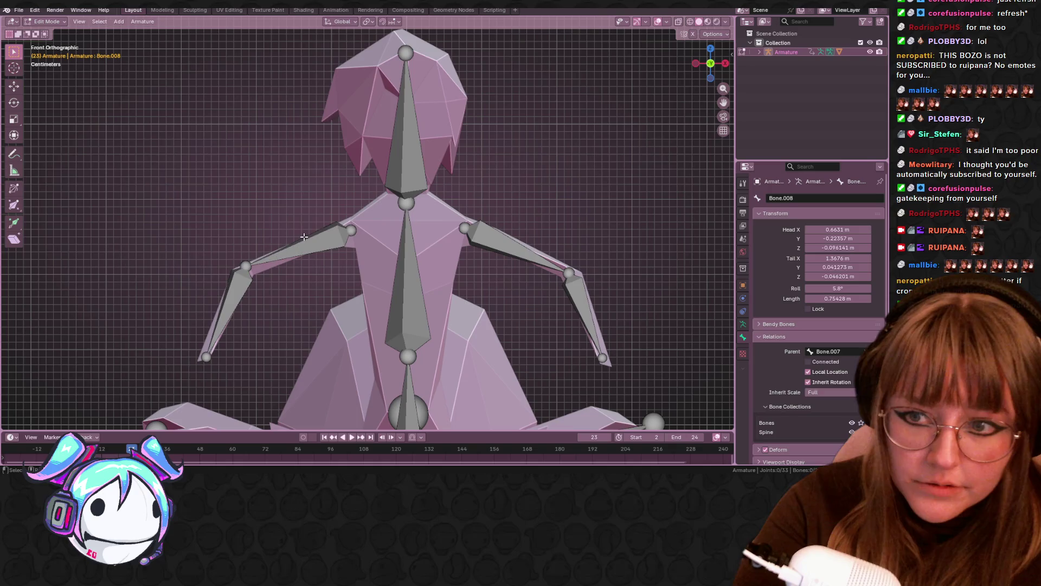
pyautogui.click(322, 244)
pyautogui.moveTo(477, 154)
pyautogui.mouseDown(button='middle')
pyautogui.moveTo(666, 156)
pyautogui.moveTo(686, 139)
pyautogui.moveTo(425, 233)
pyautogui.mouseUp(button='middle')
pyautogui.press('g')
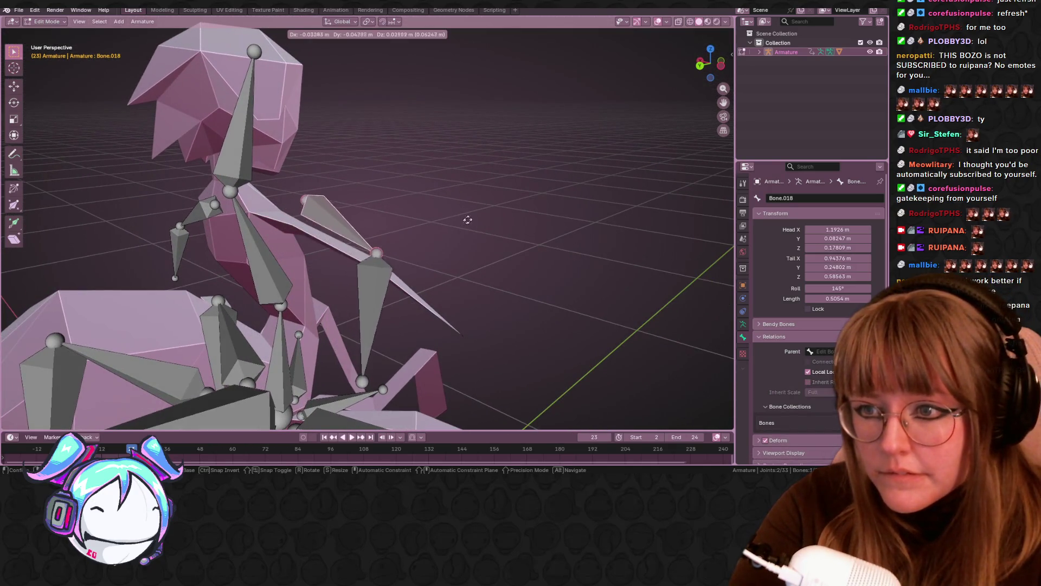
pyautogui.click(489, 223)
# Step: Move Bone.019's joint, undo the bad move, and reposition the bone tip
pyautogui.moveTo(513, 227)
pyautogui.mouseDown(button='middle')
pyautogui.moveTo(336, 289)
pyautogui.moveTo(303, 325)
pyautogui.moveTo(453, 314)
pyautogui.moveTo(358, 399)
pyautogui.moveTo(422, 367)
pyautogui.mouseUp(button='middle')
pyautogui.click(268, 341)
pyautogui.press('g')
pyautogui.click(342, 321)
pyautogui.hotkey('ctrl', 'z')
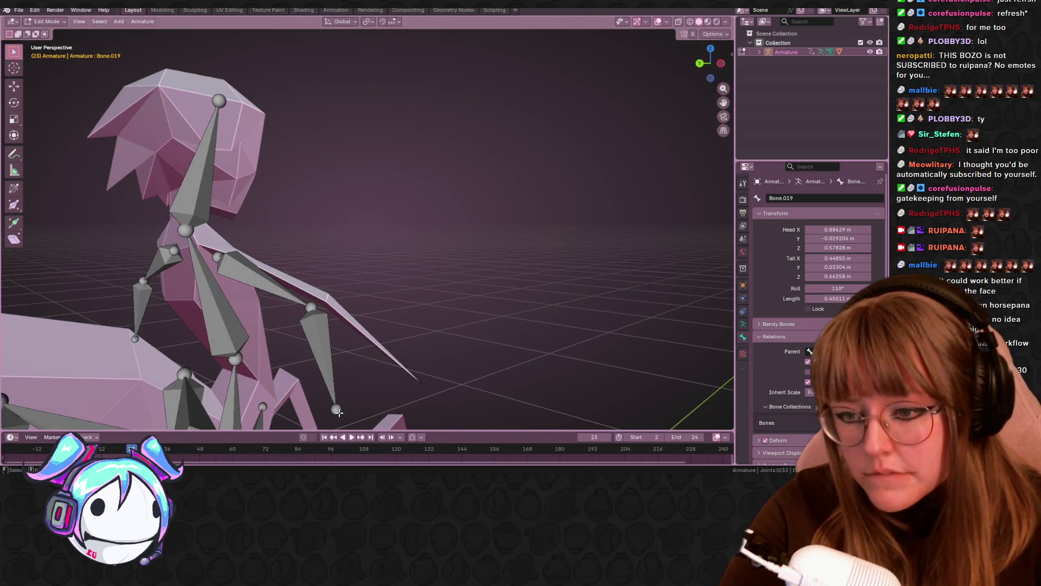
pyautogui.press('g')
pyautogui.click(418, 377)
# Step: Lower a nearby arm joint to follow the sloping arm mesh
pyautogui.moveTo(419, 376)
pyautogui.mouseDown(button='middle')
pyautogui.moveTo(433, 352)
pyautogui.moveTo(349, 332)
pyautogui.moveTo(492, 337)
pyautogui.mouseUp(button='middle')
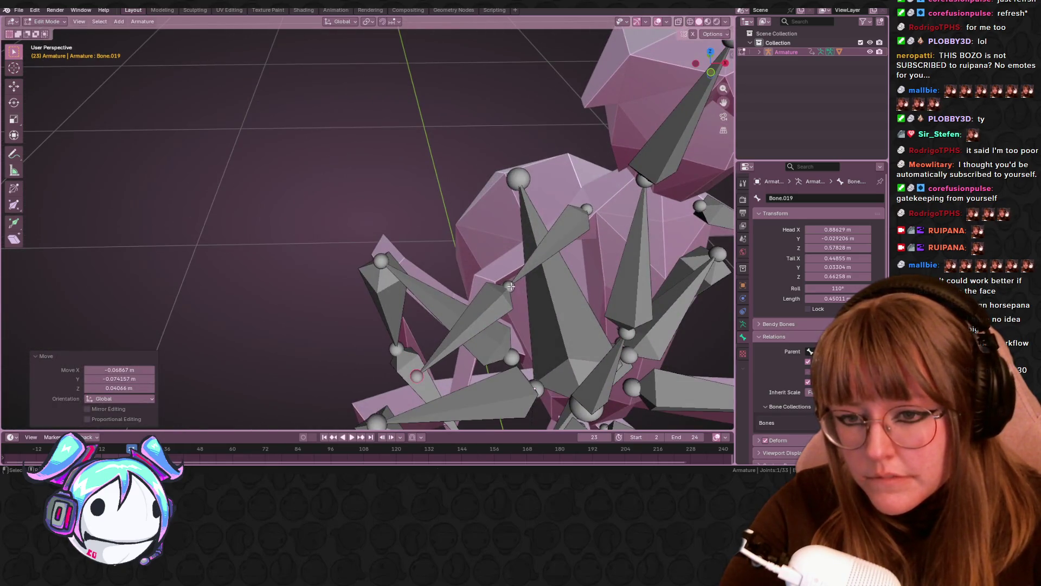
pyautogui.moveTo(511, 286); pyautogui.dragTo(506, 303, button='middle')
pyautogui.click(378, 308)
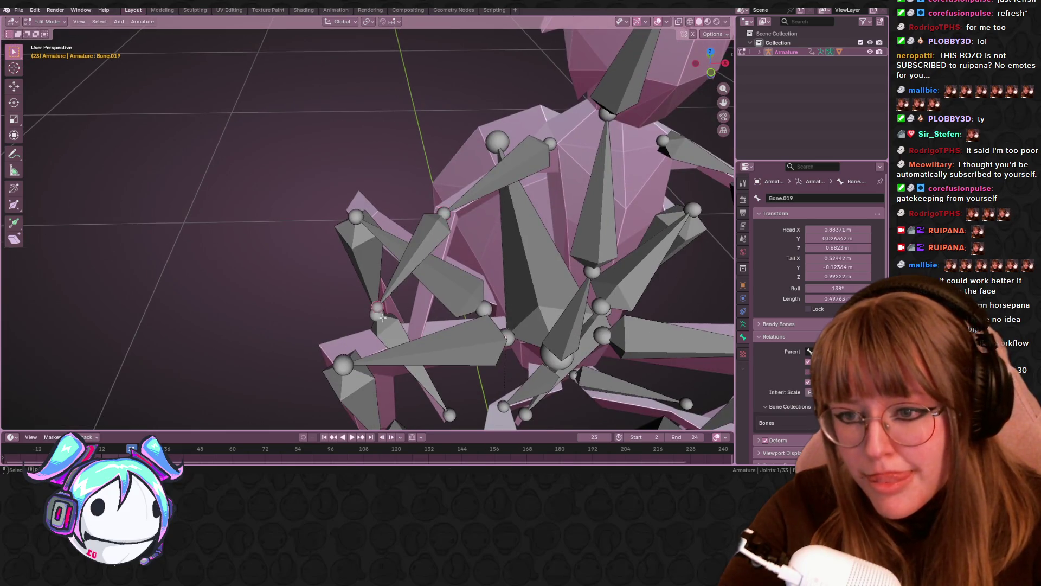
pyautogui.press('g')
pyautogui.click(411, 358)
pyautogui.moveTo(411, 357)
pyautogui.mouseDown(button='middle')
pyautogui.moveTo(469, 414)
pyautogui.moveTo(486, 317)
pyautogui.mouseUp(button='middle')
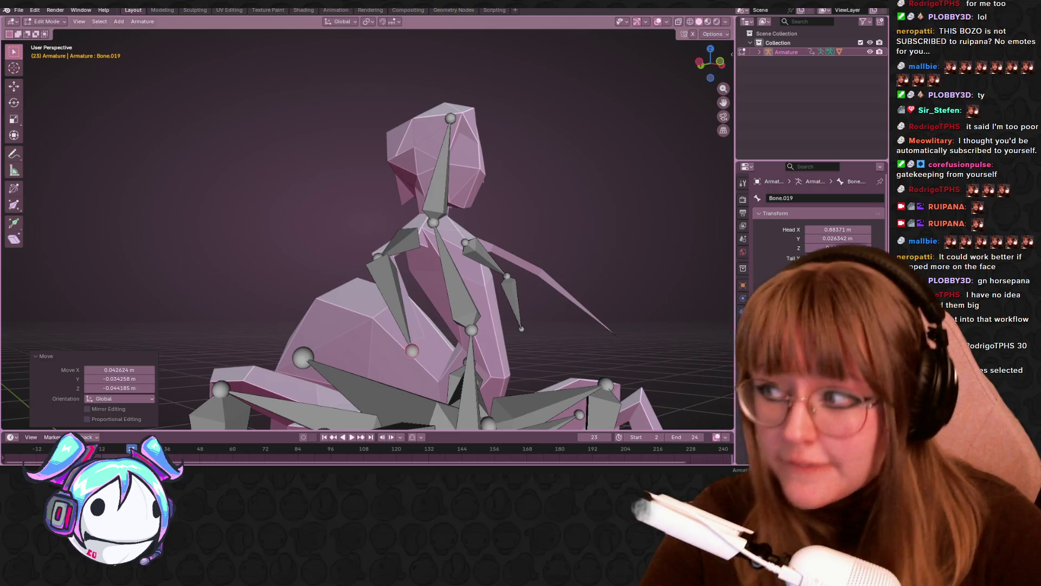
# Step: Raise a joint, then parent the upper-arm bone to spine bone Bone.008 with Keep Offset
pyautogui.moveTo(436, 190); pyautogui.dragTo(398, 220, button='middle')
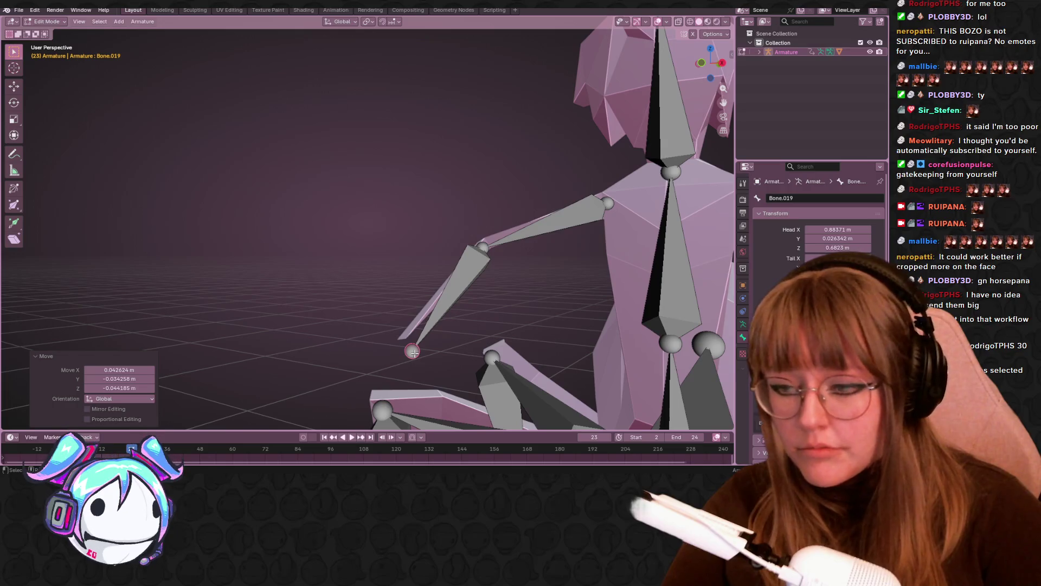
pyautogui.press('g')
pyautogui.moveTo(570, 353)
pyautogui.mouseDown(button='middle')
pyautogui.moveTo(466, 135)
pyautogui.moveTo(465, 179)
pyautogui.moveTo(455, 162)
pyautogui.moveTo(437, 91)
pyautogui.moveTo(488, 124)
pyautogui.mouseUp(button='middle')
pyautogui.click(437, 90)
pyautogui.click(491, 127)
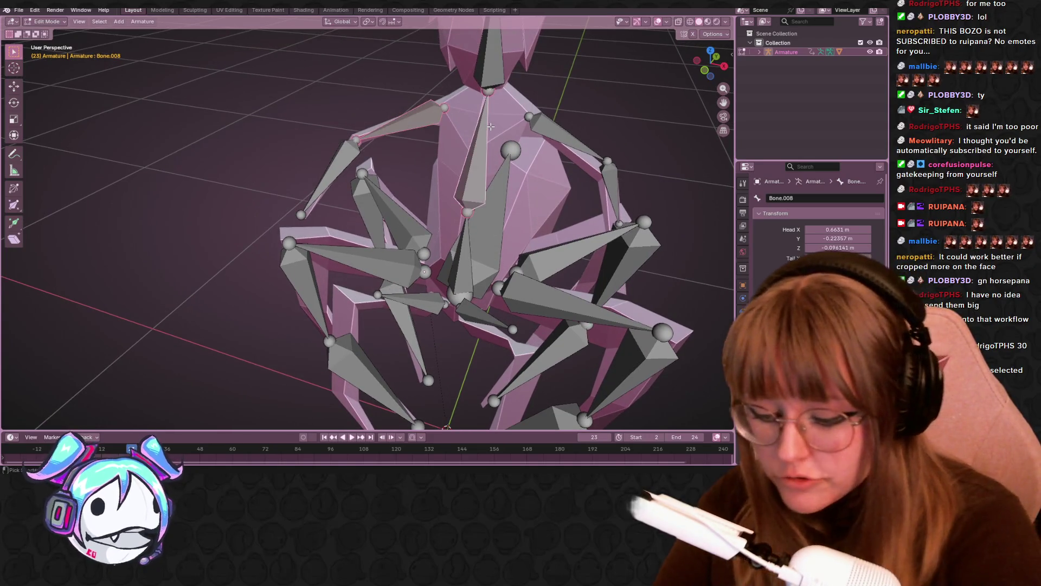
pyautogui.hotkey('ctrl', 'p')
pyautogui.click(499, 142)
# Step: Parent the arm bone to the central spine bone again using Keep Offset
pyautogui.moveTo(541, 103)
pyautogui.mouseDown(button='middle')
pyautogui.moveTo(571, 72)
pyautogui.moveTo(558, 158)
pyautogui.mouseUp(button='middle')
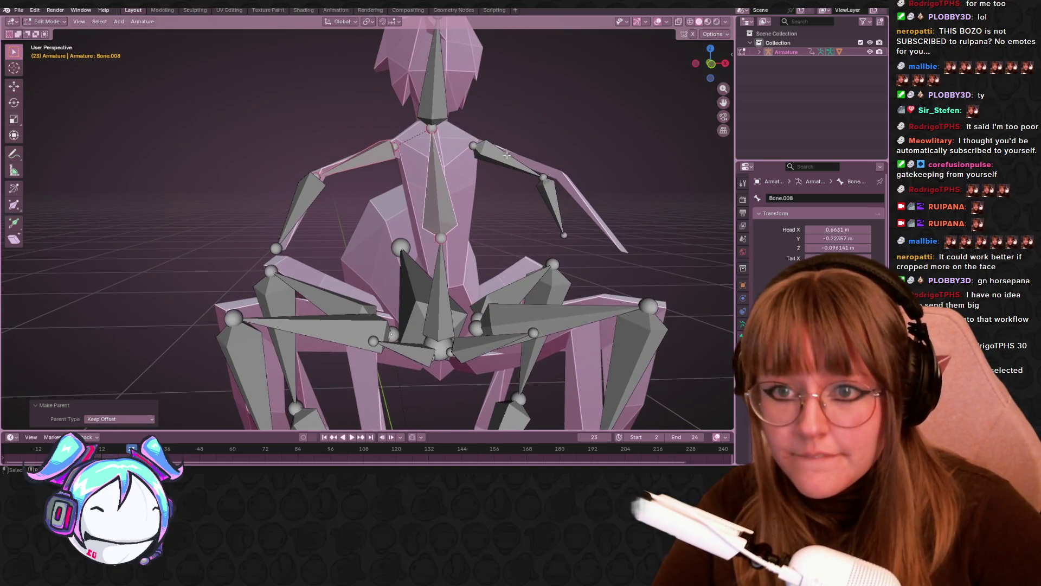
pyautogui.keyDown('shift'); pyautogui.click(441, 158); pyautogui.keyUp('shift')
pyautogui.hotkey('ctrl', 'p')
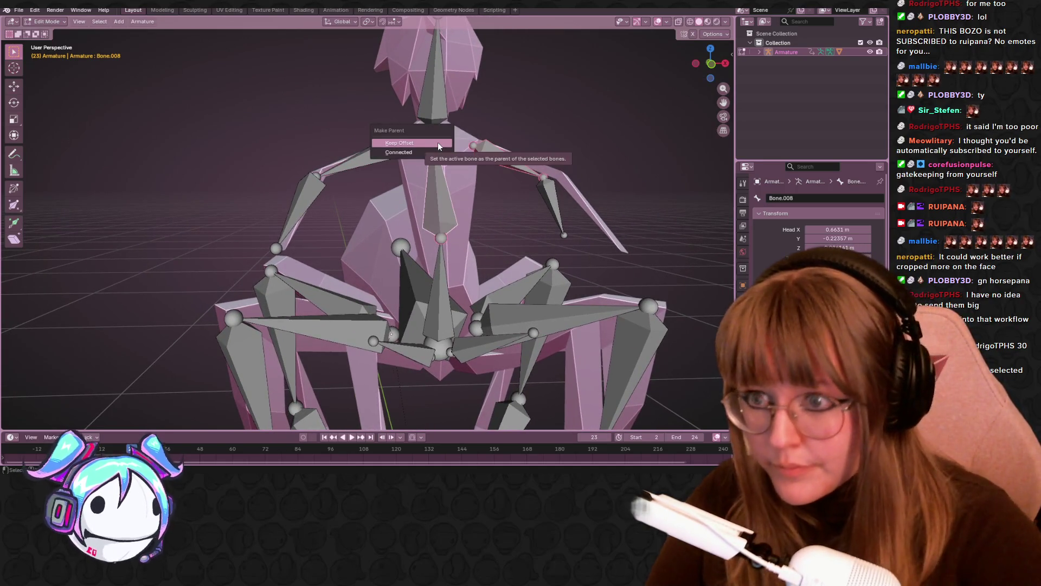
pyautogui.click(437, 143)
# Step: Move Bone.020 down into the arm and place Bone.021's head at 1.1686, −0.53084, −0.72299 m
pyautogui.moveTo(583, 157)
pyautogui.mouseDown(button='middle')
pyautogui.moveTo(559, 200)
pyautogui.moveTo(487, 171)
pyautogui.moveTo(488, 194)
pyautogui.mouseUp(button='middle')
pyautogui.moveTo(488, 194)
pyautogui.mouseDown()
pyautogui.moveTo(492, 264)
pyautogui.moveTo(358, 200)
pyautogui.mouseUp()
pyautogui.moveTo(358, 199)
pyautogui.mouseDown(button='middle')
pyautogui.moveTo(509, 309)
pyautogui.moveTo(567, 304)
pyautogui.moveTo(486, 332)
pyautogui.moveTo(597, 281)
pyautogui.moveTo(616, 189)
pyautogui.moveTo(610, 165)
pyautogui.moveTo(657, 187)
pyautogui.mouseUp(button='middle')
pyautogui.press('g')
pyautogui.click(453, 343)
pyautogui.scroll(-5, 455, 343)
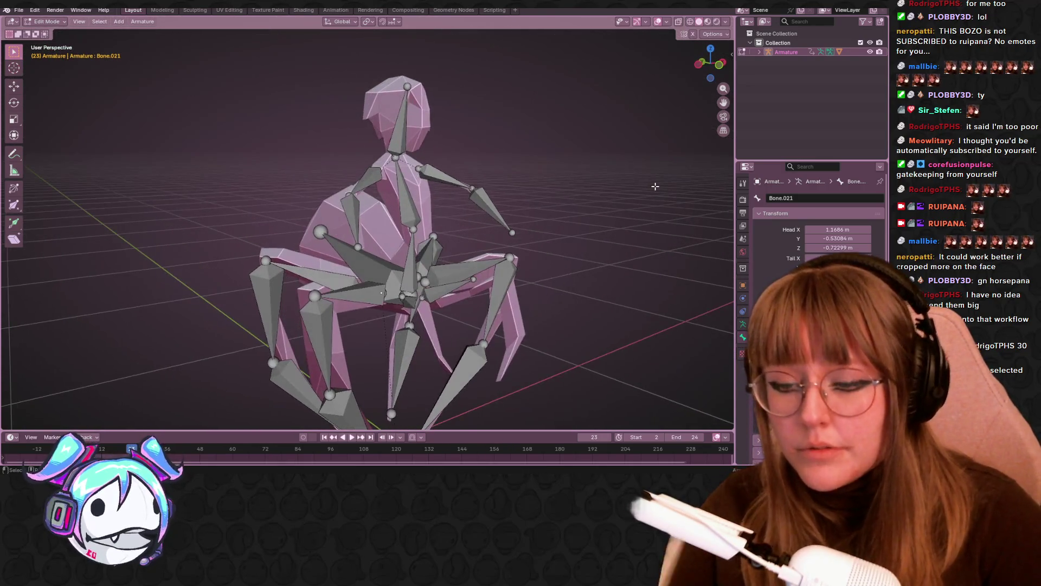
pyautogui.moveTo(499, 242)
pyautogui.mouseDown(button='middle')
pyautogui.moveTo(386, 207)
pyautogui.moveTo(375, 274)
pyautogui.moveTo(447, 295)
pyautogui.moveTo(484, 278)
pyautogui.moveTo(489, 292)
pyautogui.moveTo(504, 293)
pyautogui.mouseUp(button='middle')
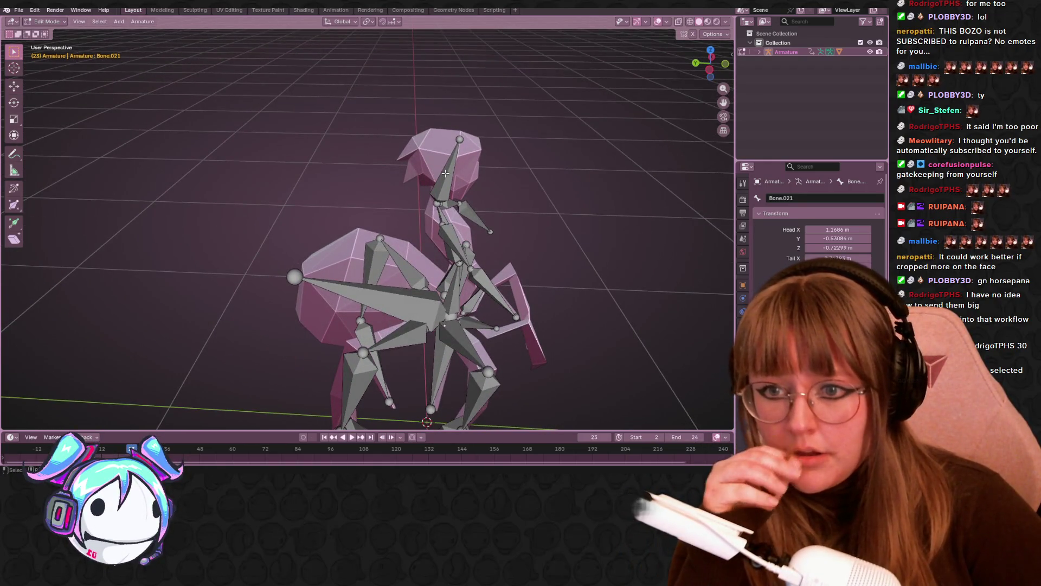
pyautogui.moveTo(547, 213)
pyautogui.mouseDown(button='middle')
pyautogui.moveTo(482, 186)
pyautogui.moveTo(460, 235)
pyautogui.mouseUp(button='middle')
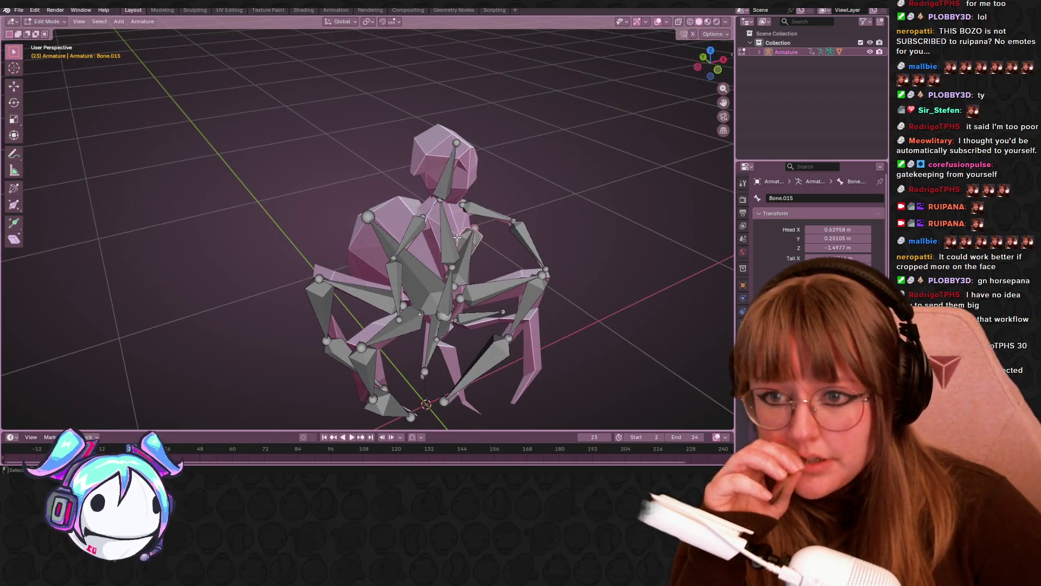
pyautogui.moveTo(559, 220)
pyautogui.mouseDown(button='middle')
pyautogui.moveTo(572, 179)
pyautogui.moveTo(505, 179)
pyautogui.moveTo(504, 201)
pyautogui.moveTo(529, 177)
pyautogui.moveTo(515, 214)
pyautogui.moveTo(548, 190)
pyautogui.moveTo(538, 252)
pyautogui.moveTo(478, 238)
pyautogui.moveTo(359, 250)
pyautogui.mouseUp(button='middle')
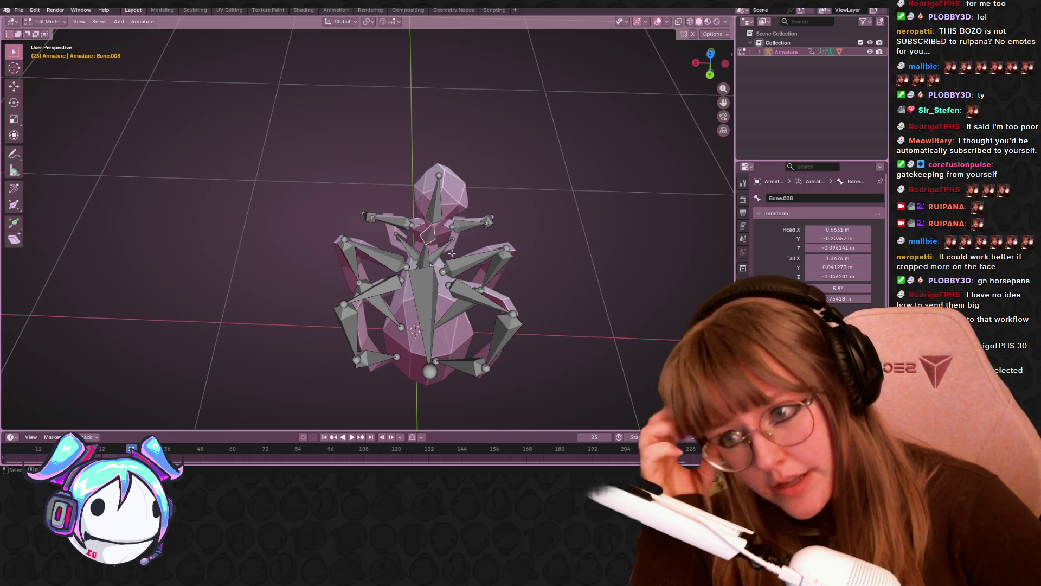
pyautogui.moveTo(425, 229)
pyautogui.mouseDown(button='middle')
pyautogui.moveTo(586, 202)
pyautogui.moveTo(495, 205)
pyautogui.moveTo(523, 199)
pyautogui.mouseUp(button='middle')
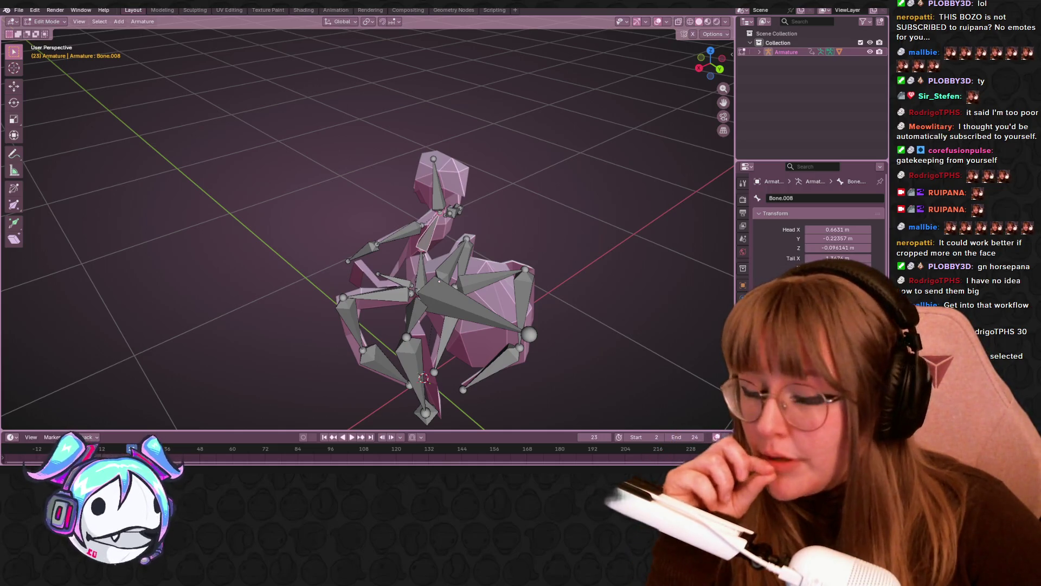
pyautogui.moveTo(458, 124); pyautogui.dragTo(566, 129, button='middle')
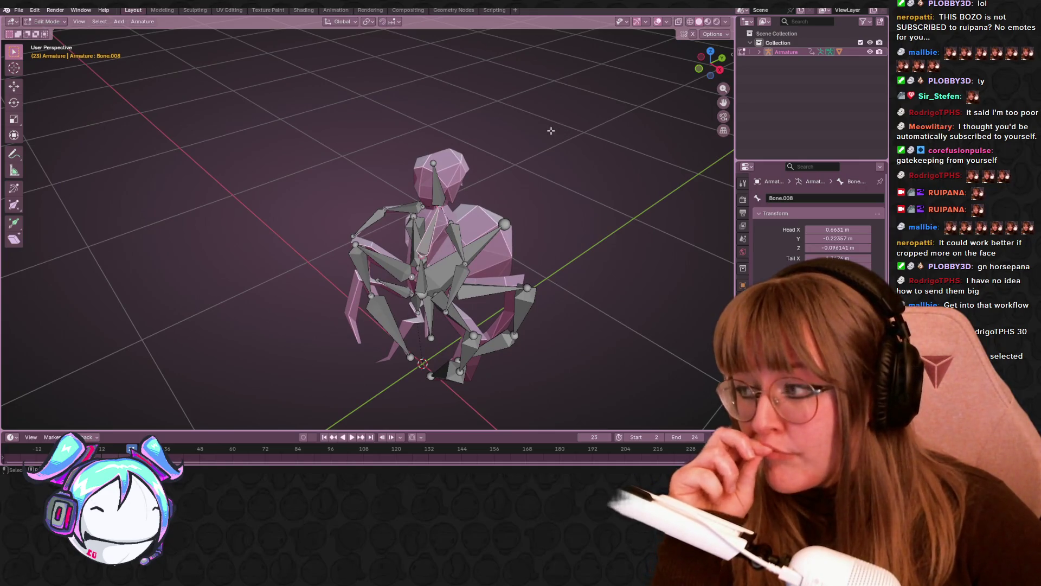
pyautogui.moveTo(530, 143)
pyautogui.mouseDown(button='middle')
pyautogui.moveTo(636, 87)
pyautogui.moveTo(488, 206)
pyautogui.mouseUp(button='middle')
pyautogui.scroll(6, 340, 324)
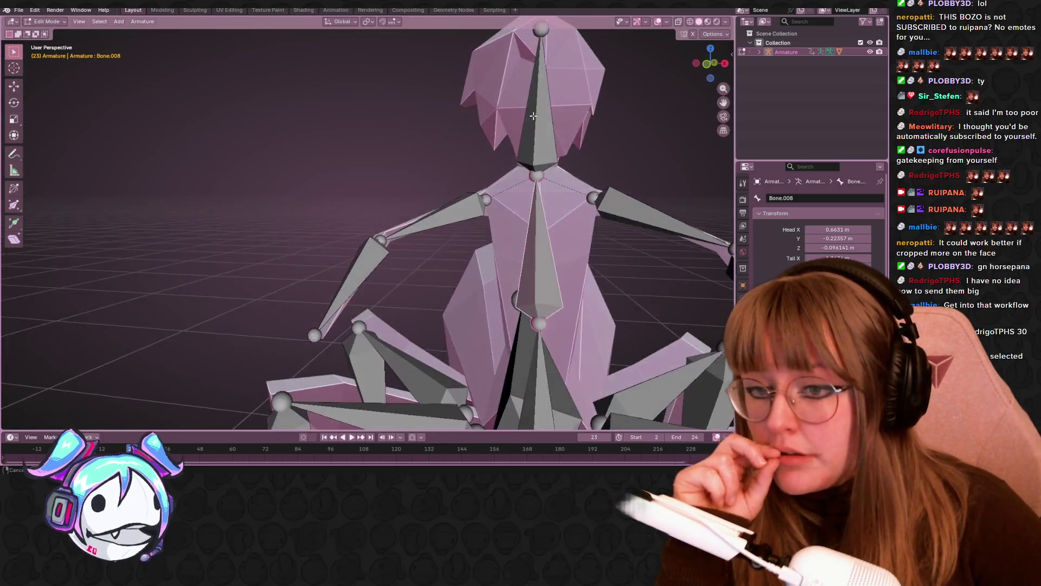
# Step: Nudge the left elbow joint slightly, after undoing a first raise
pyautogui.click(340, 323)
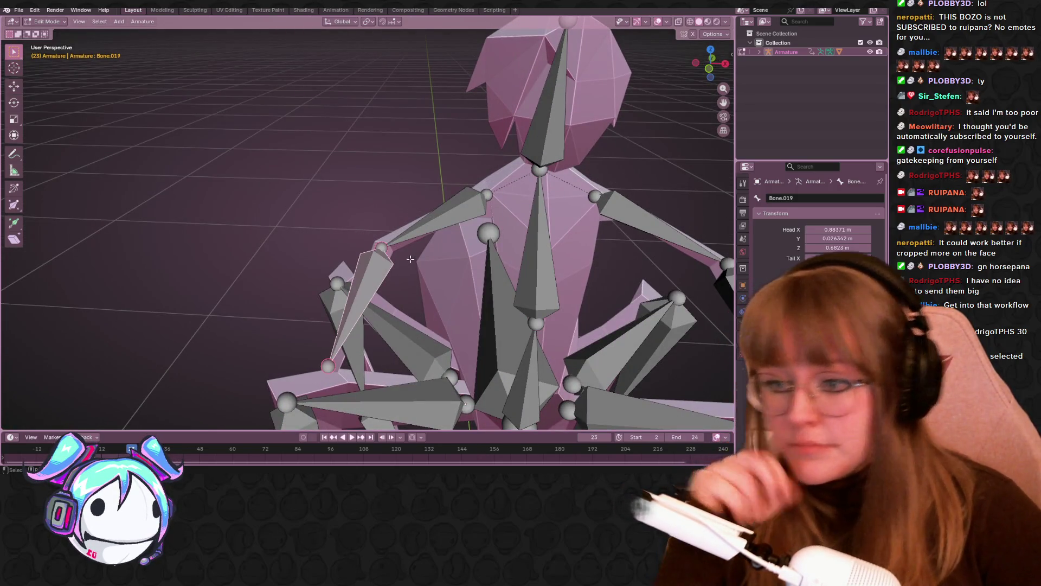
pyautogui.click(382, 248)
pyautogui.moveTo(382, 248); pyautogui.dragTo(383, 226)
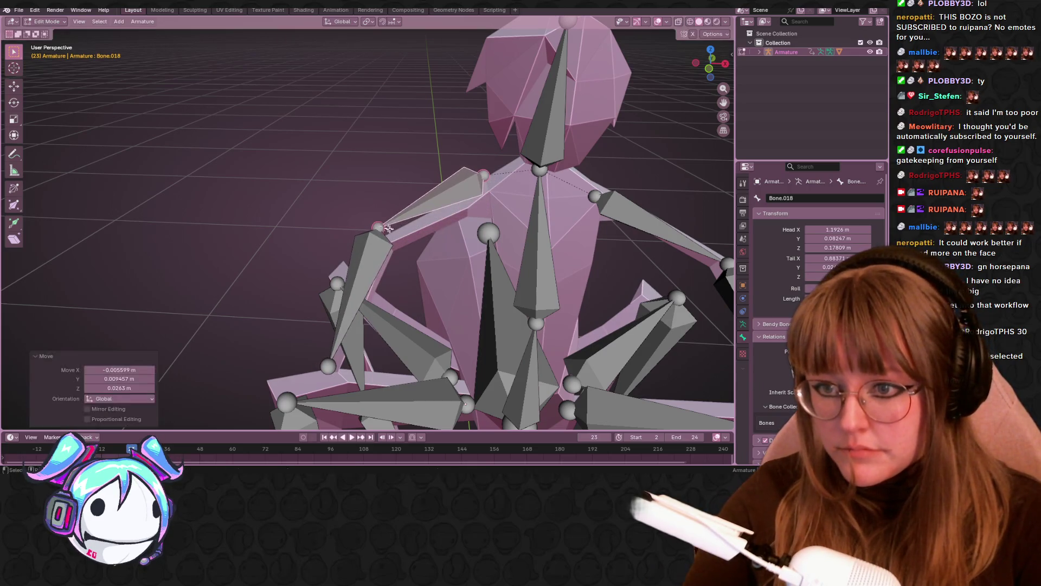
pyautogui.hotkey('ctrl', 'z')
pyautogui.hotkey('ctrl', 'z')
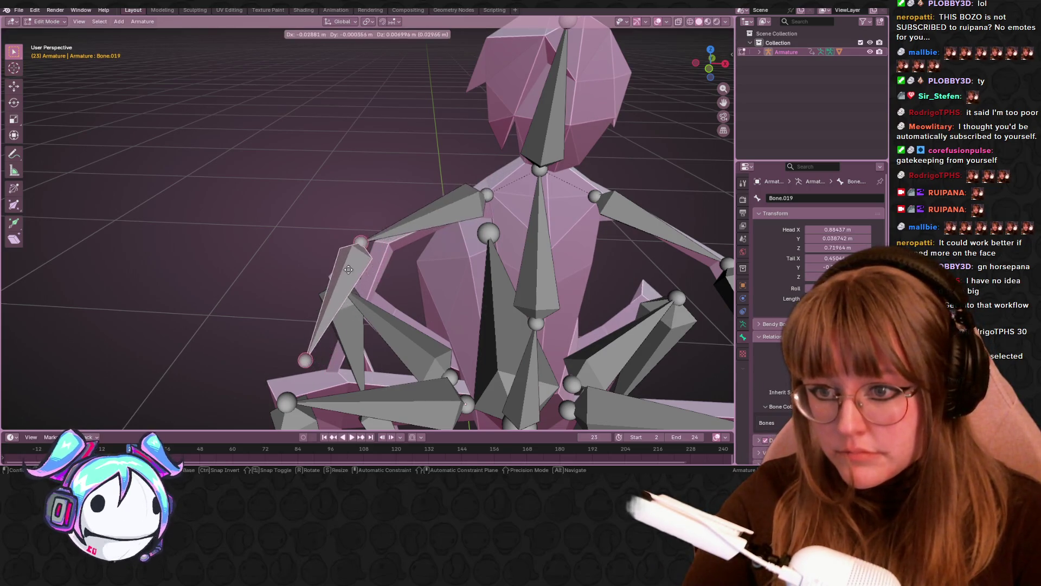
pyautogui.moveTo(358, 374); pyautogui.dragTo(365, 406, button='middle')
pyautogui.press('g')
pyautogui.click(368, 397)
# Step: Test-pose the forearm in Pose Mode
pyautogui.click(36, 21)
pyautogui.click(51, 51)
pyautogui.moveTo(400, 305); pyautogui.dragTo(524, 235, button='middle')
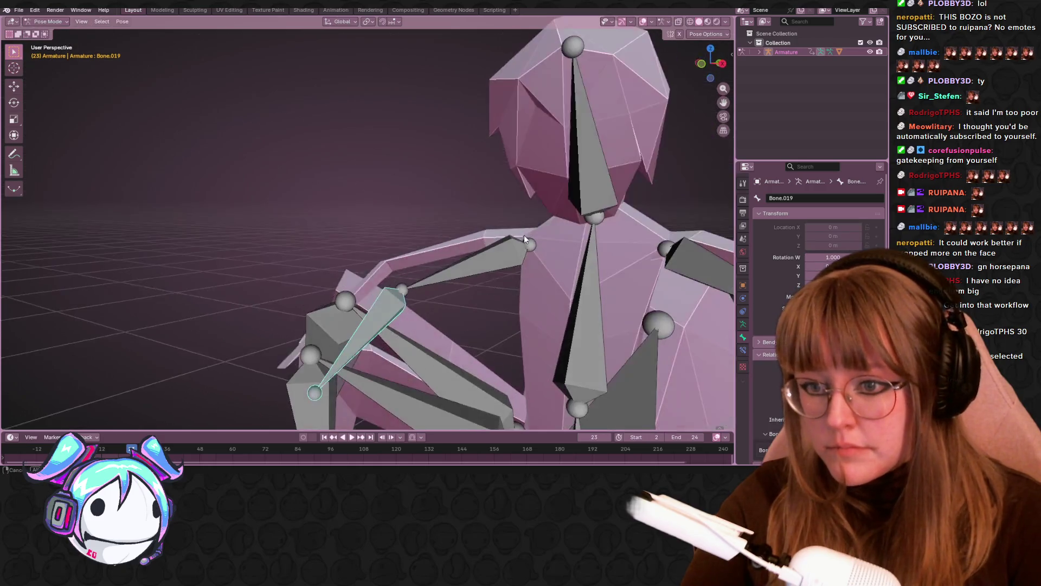
pyautogui.press('g')
pyautogui.click(466, 268)
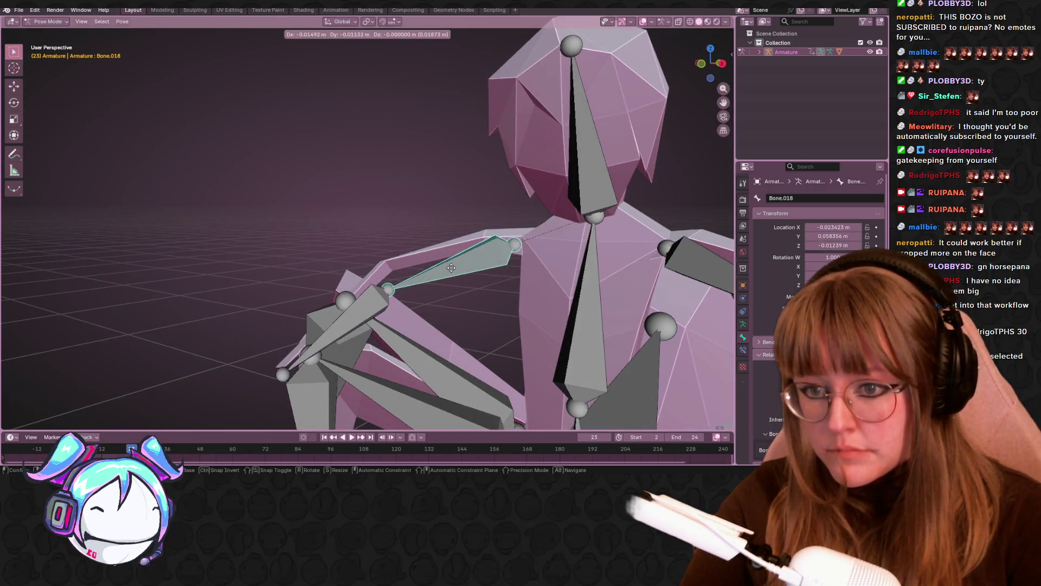
# Step: Return to Edit Mode, select spine bone Bone.008, and nudge the neck joint slightly right
pyautogui.click(442, 265)
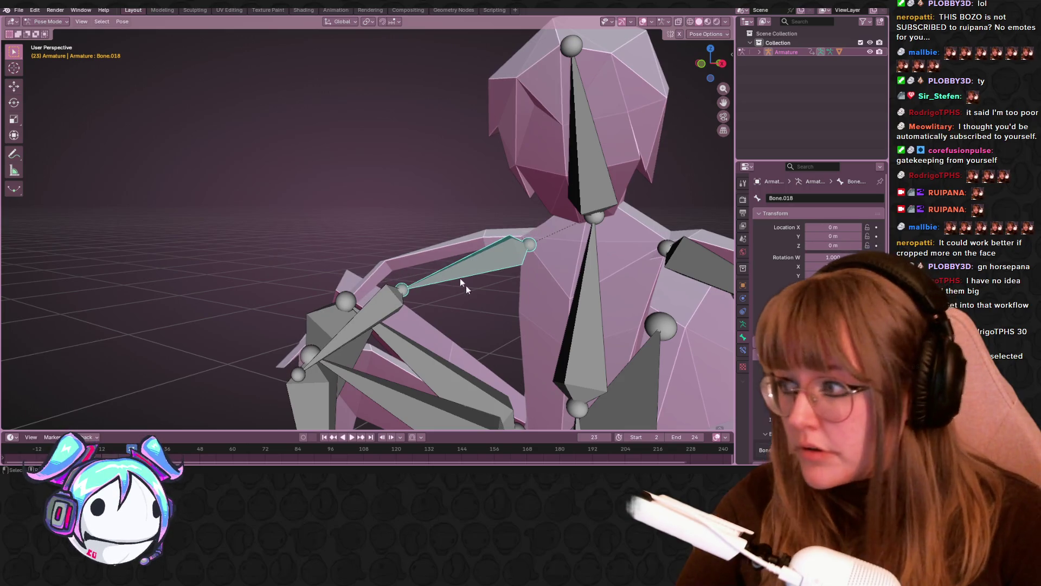
pyautogui.click(48, 21)
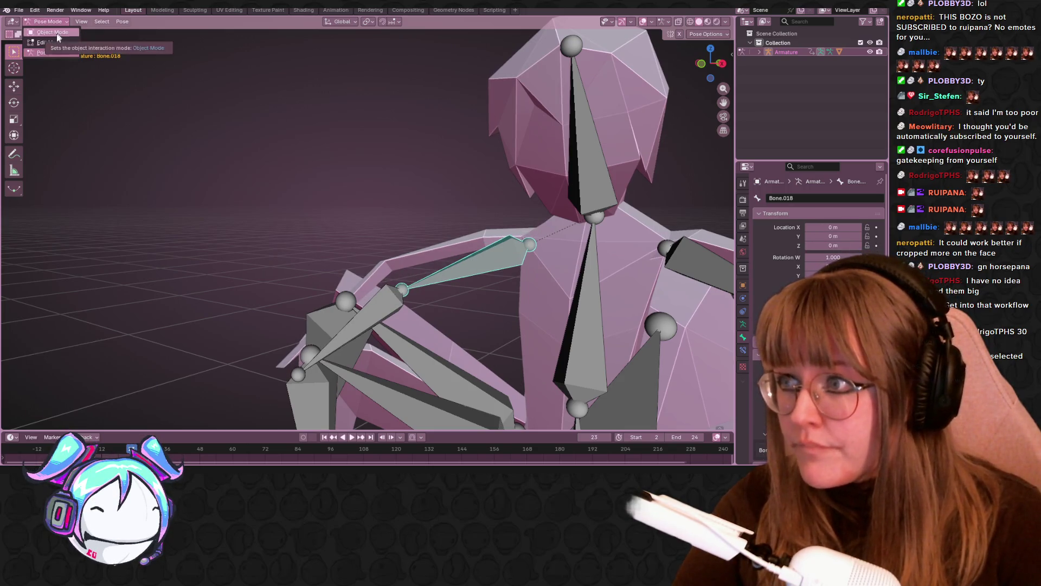
pyautogui.click(49, 41)
pyautogui.scroll(-5, 79, 65)
pyautogui.moveTo(217, 108); pyautogui.dragTo(380, 124, button='middle')
pyautogui.click(458, 125)
pyautogui.moveTo(480, 154); pyautogui.dragTo(487, 155)
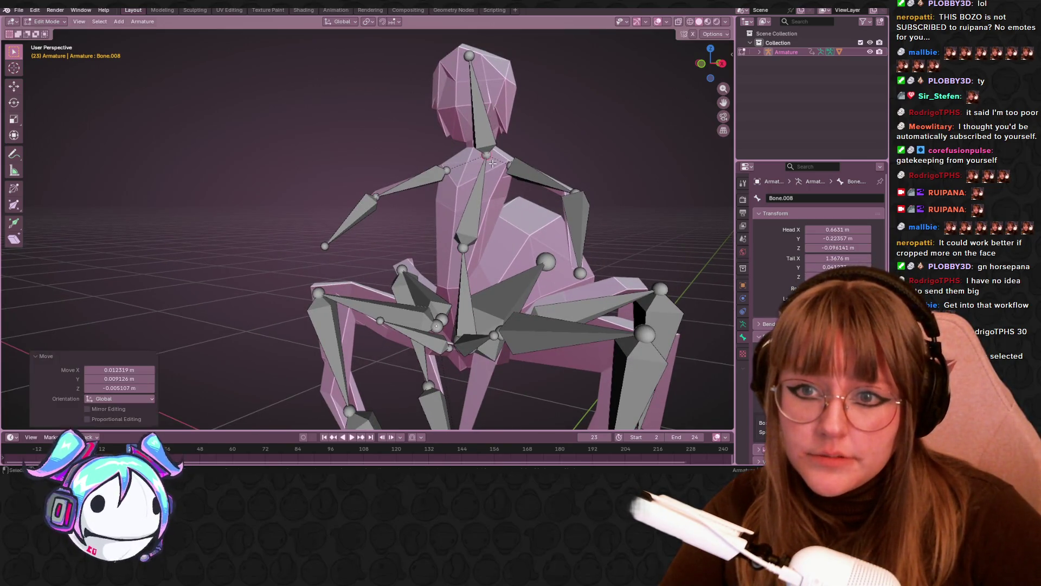
# Step: Shift spine bone Bone.007 slightly left, then select Bone.010 and dismiss the parenting menu
pyautogui.click(461, 288)
pyautogui.press('g')
pyautogui.click(491, 279)
pyautogui.moveTo(492, 279); pyautogui.dragTo(477, 234, button='middle')
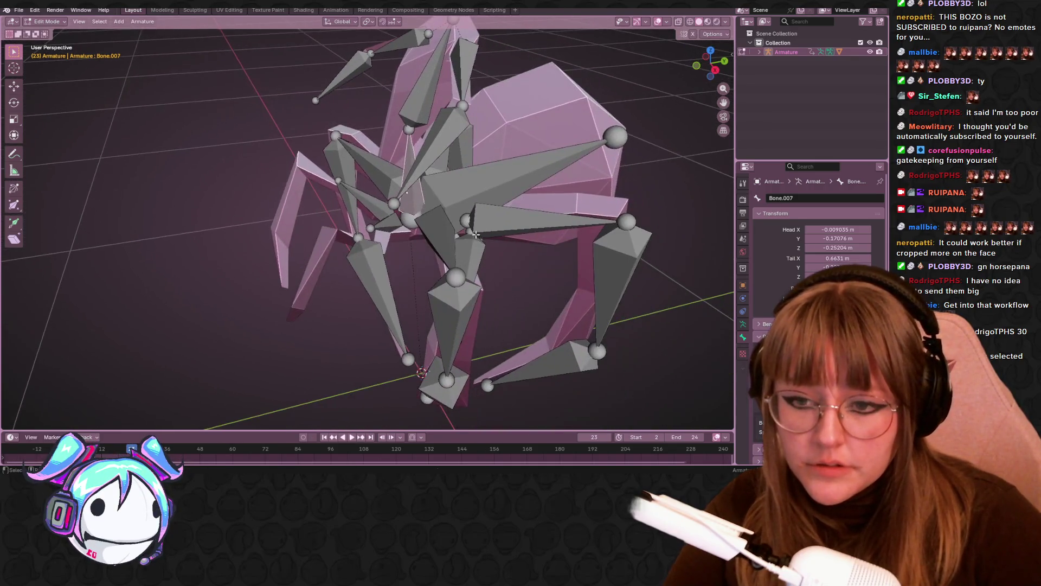
pyautogui.keyDown('shift'); pyautogui.click(489, 183); pyautogui.keyUp('shift')
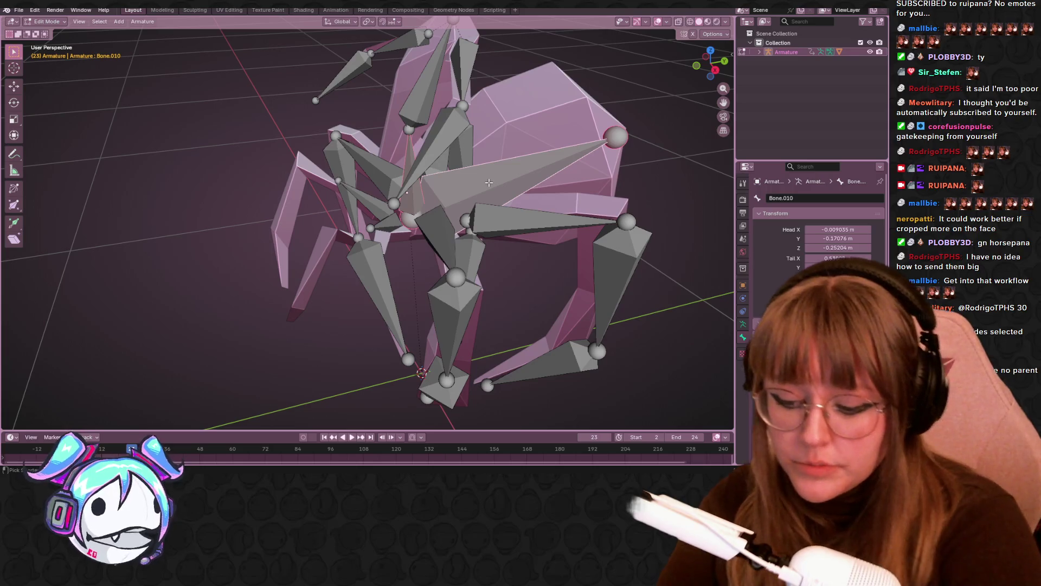
pyautogui.hotkey('ctrl', 'p')
pyautogui.click(489, 183)
# Step: Try raising Bone.007, undo it, and lift Bone.010's tail end slightly
pyautogui.click(415, 162)
pyautogui.press('g')
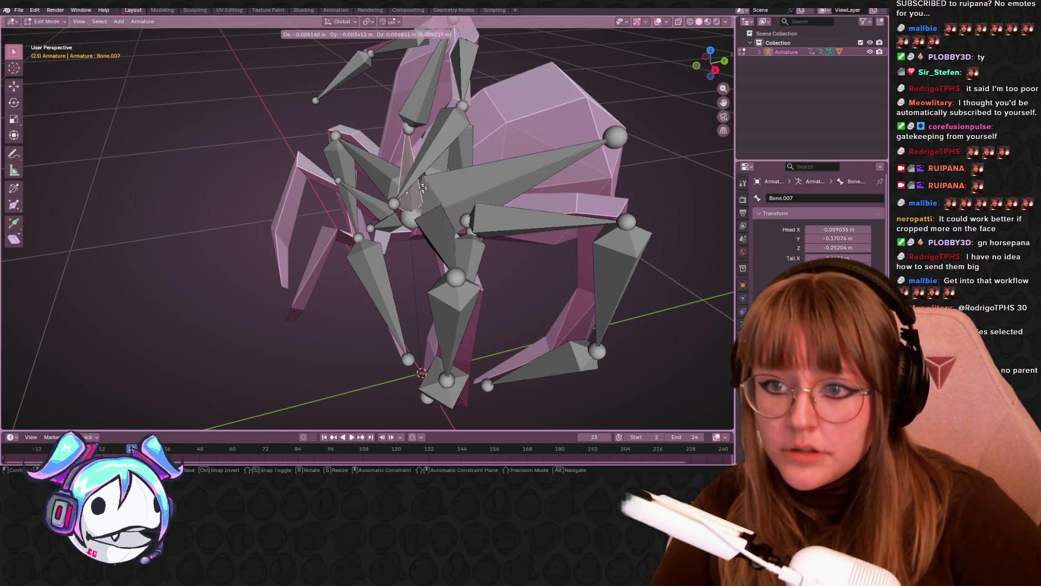
pyautogui.click(430, 127)
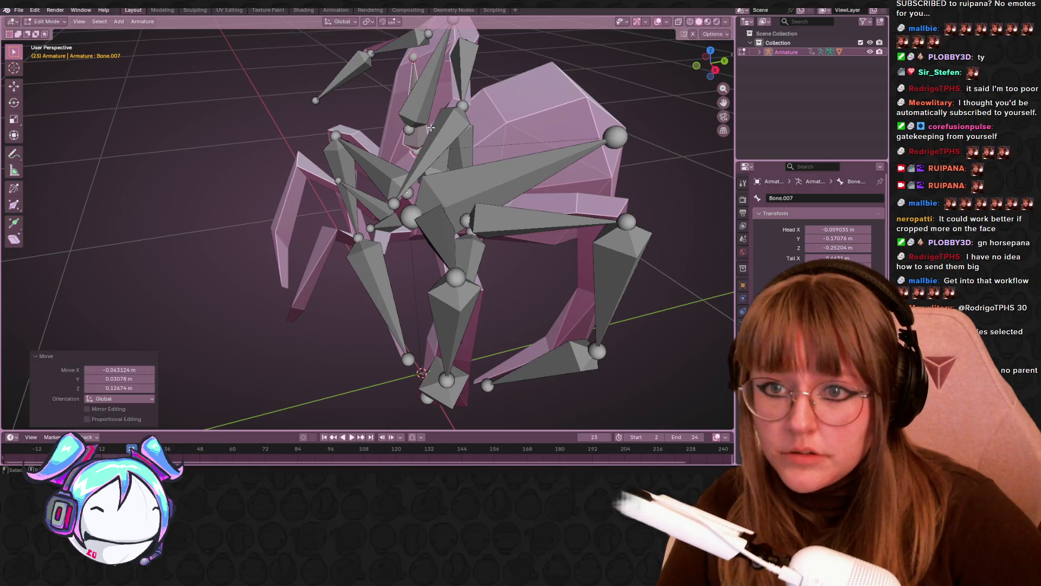
pyautogui.hotkey('ctrl', 'z')
pyautogui.click(610, 132)
pyautogui.press('g')
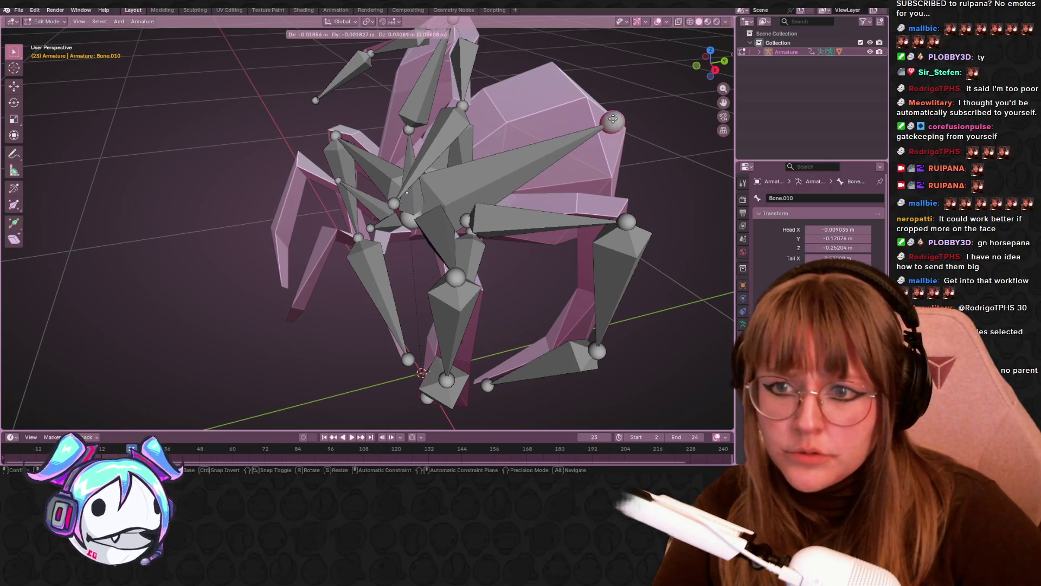
pyautogui.click(635, 145)
# Step: Test-swing the abdomen bone Bone.010 in Pose Mode, then return to Edit Mode
pyautogui.click(54, 23)
pyautogui.click(56, 53)
pyautogui.moveTo(377, 98); pyautogui.dragTo(569, 160, button='middle')
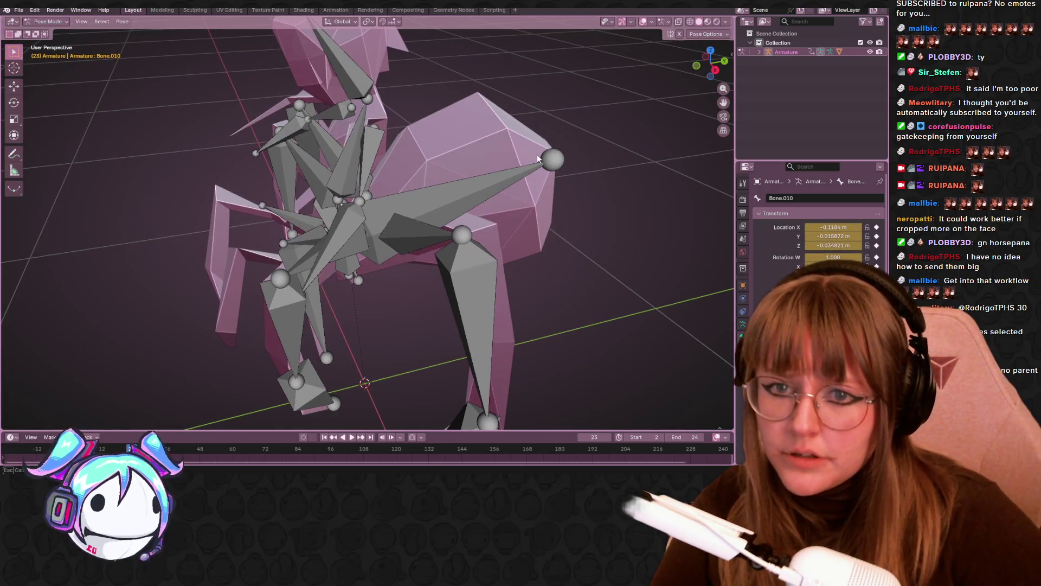
pyautogui.click(565, 164)
pyautogui.press('g')
pyautogui.moveTo(569, 144); pyautogui.dragTo(510, 106)
pyautogui.click(488, 95)
pyautogui.press('i')
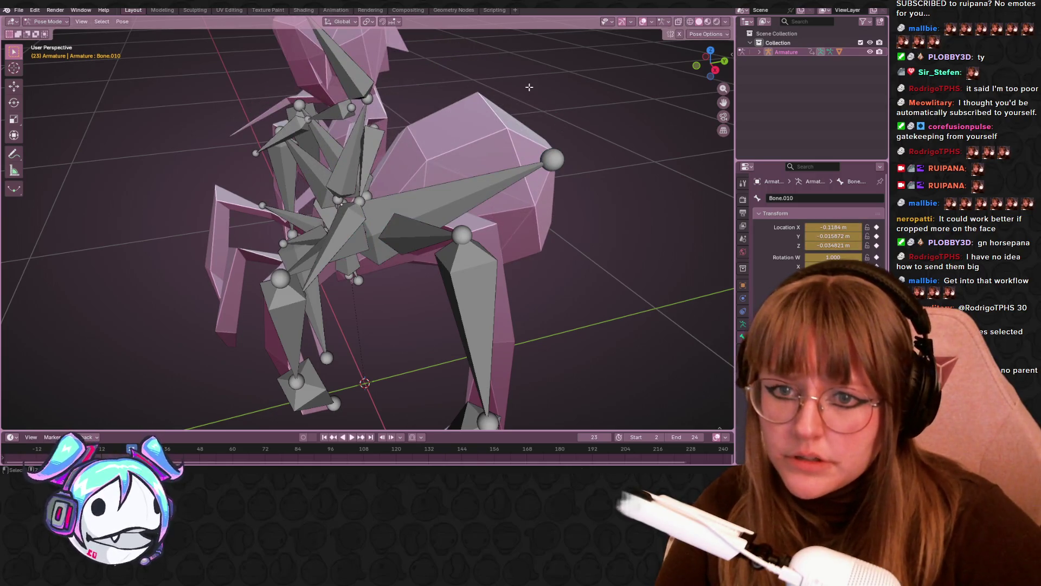
pyautogui.press('Tab')
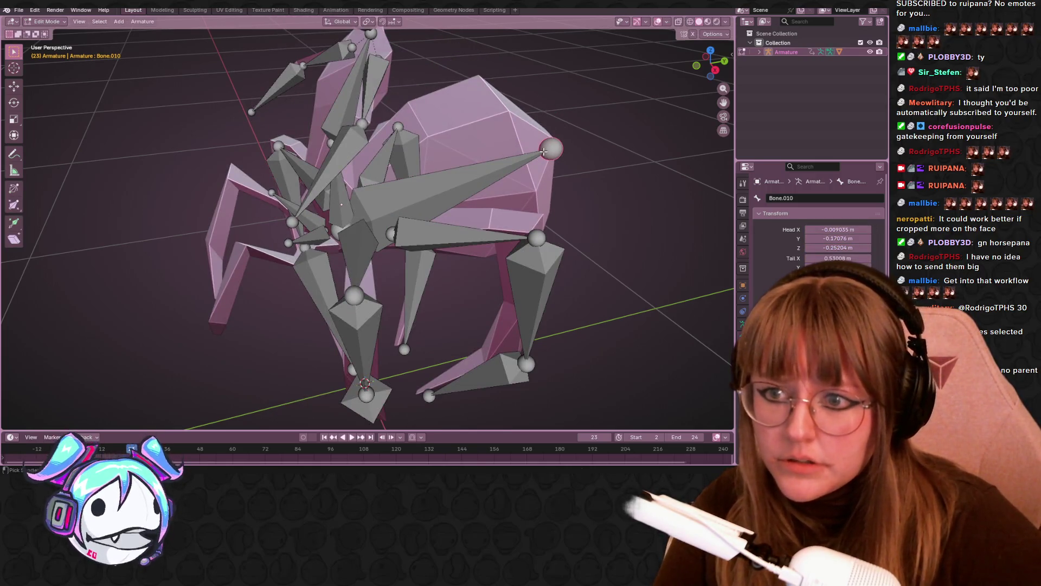
# Step: Select Bone.010, the root Bone and Bone.004, making Bone.007 the active bone
pyautogui.click(544, 152)
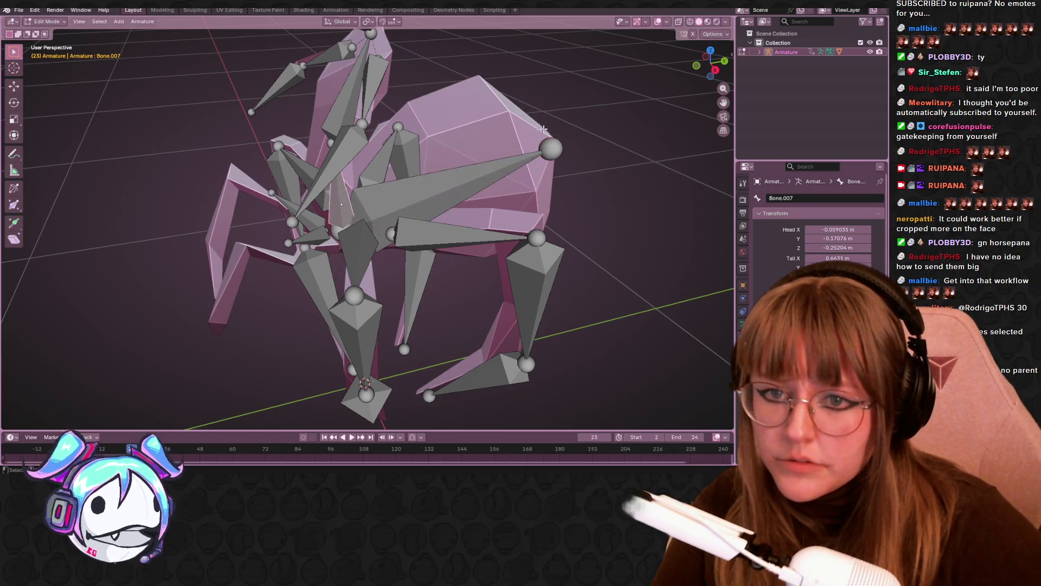
pyautogui.click(439, 191)
pyautogui.click(338, 210)
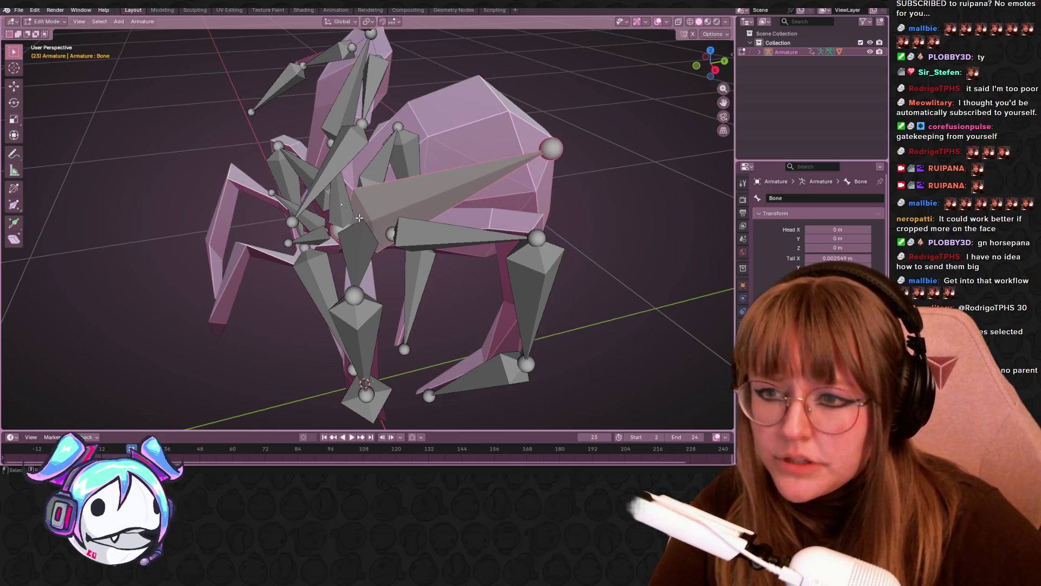
pyautogui.click(353, 209)
pyautogui.click(330, 213)
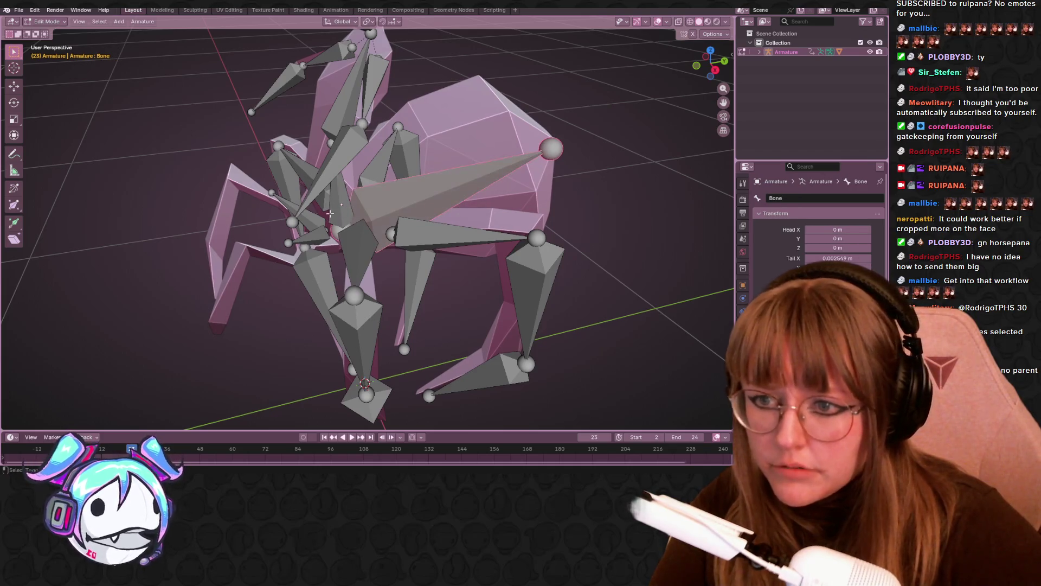
pyautogui.scroll(-3, 348, 212)
pyautogui.moveTo(348, 212)
pyautogui.mouseDown(button='middle')
pyautogui.moveTo(331, 209)
pyautogui.moveTo(373, 202)
pyautogui.moveTo(382, 222)
pyautogui.moveTo(383, 210)
pyautogui.mouseUp(button='middle')
pyautogui.click(373, 201)
pyautogui.click(383, 210)
pyautogui.click(368, 198)
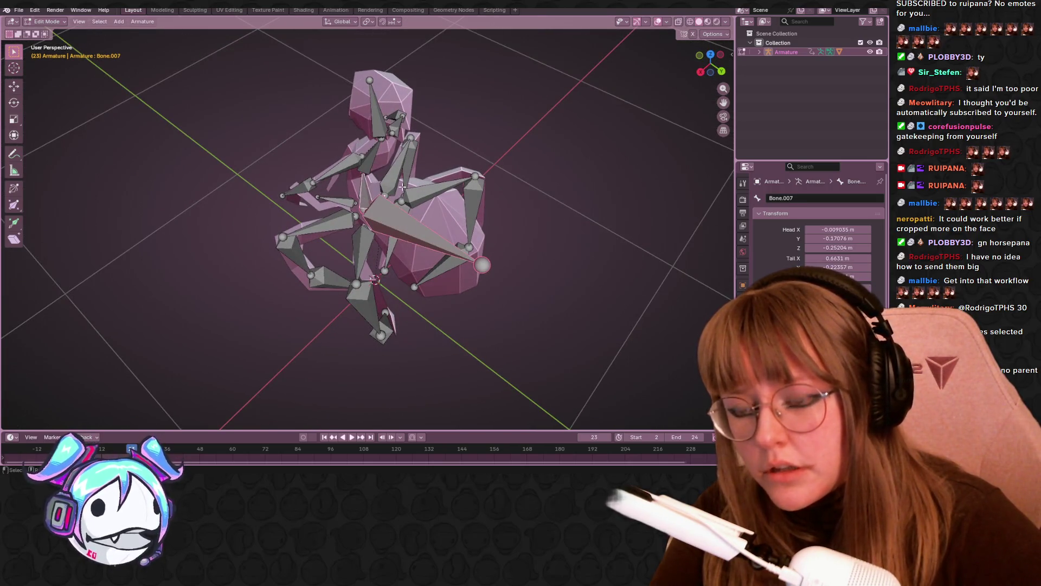
# Step: Parent Bone.010 to Bone.007 with Keep Offset, then nudge Bone.010 to a new position
pyautogui.hotkey('ctrl', 'p')
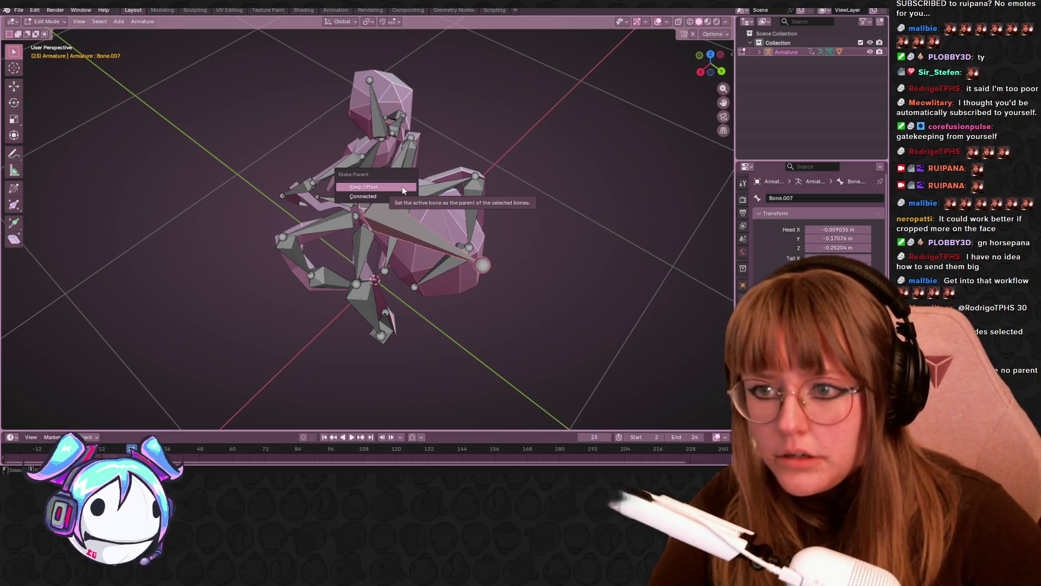
pyautogui.click(402, 187)
pyautogui.click(422, 209)
pyautogui.moveTo(422, 209); pyautogui.dragTo(437, 204, button='middle')
pyautogui.press('g')
pyautogui.click(457, 197)
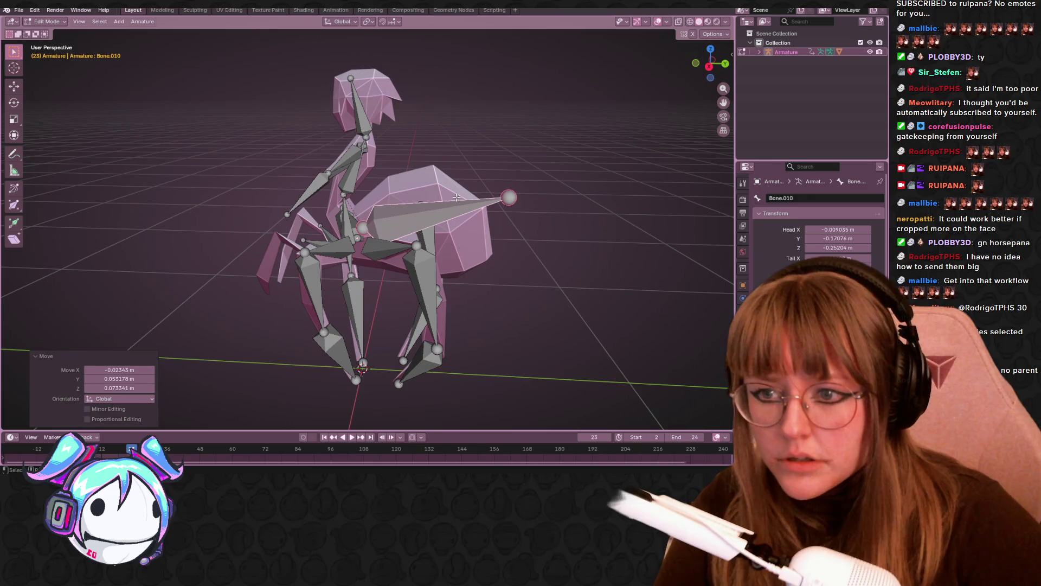
# Step: Orbit and zoom around the rig to select the bone Bone.001
pyautogui.click(430, 205)
pyautogui.moveTo(430, 205)
pyautogui.mouseDown(button='middle')
pyautogui.moveTo(491, 191)
pyautogui.moveTo(467, 223)
pyautogui.mouseUp(button='middle')
pyautogui.scroll(2, 495, 189)
pyautogui.click(345, 240)
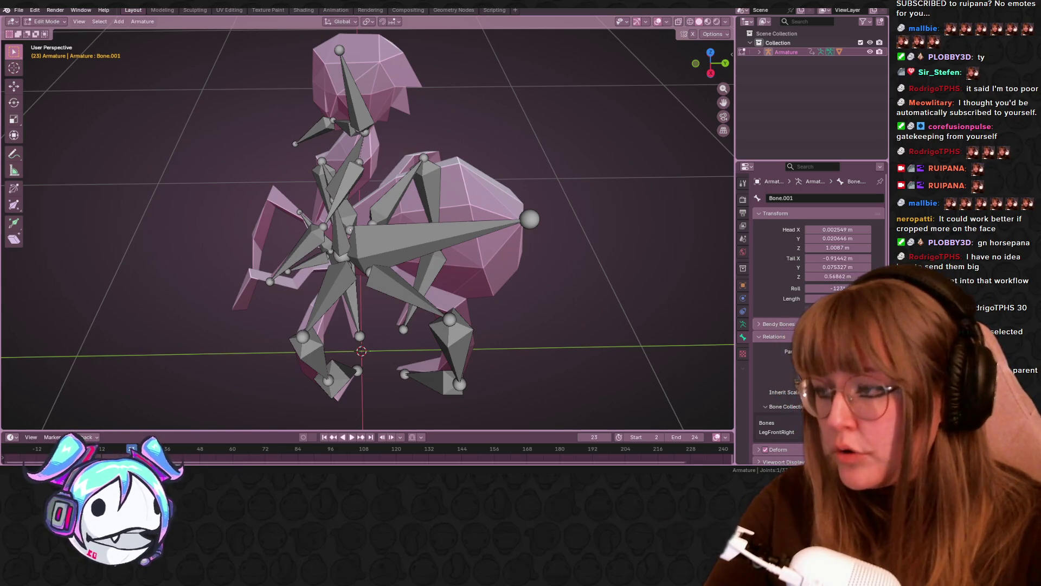
pyautogui.moveTo(451, 341)
pyautogui.mouseDown(button='middle')
pyautogui.moveTo(542, 295)
pyautogui.moveTo(600, 355)
pyautogui.moveTo(624, 339)
pyautogui.moveTo(551, 195)
pyautogui.moveTo(560, 203)
pyautogui.moveTo(543, 231)
pyautogui.moveTo(509, 142)
pyautogui.moveTo(459, 154)
pyautogui.moveTo(469, 159)
pyautogui.moveTo(448, 165)
pyautogui.moveTo(454, 182)
pyautogui.mouseUp(button='middle')
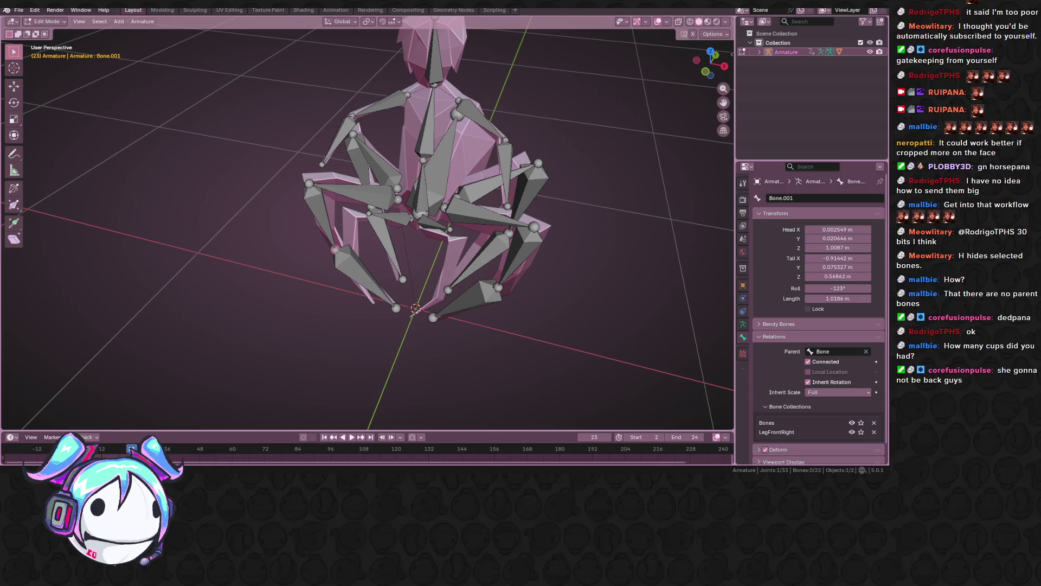
pyautogui.moveTo(369, 227); pyautogui.dragTo(423, 261, button='middle')
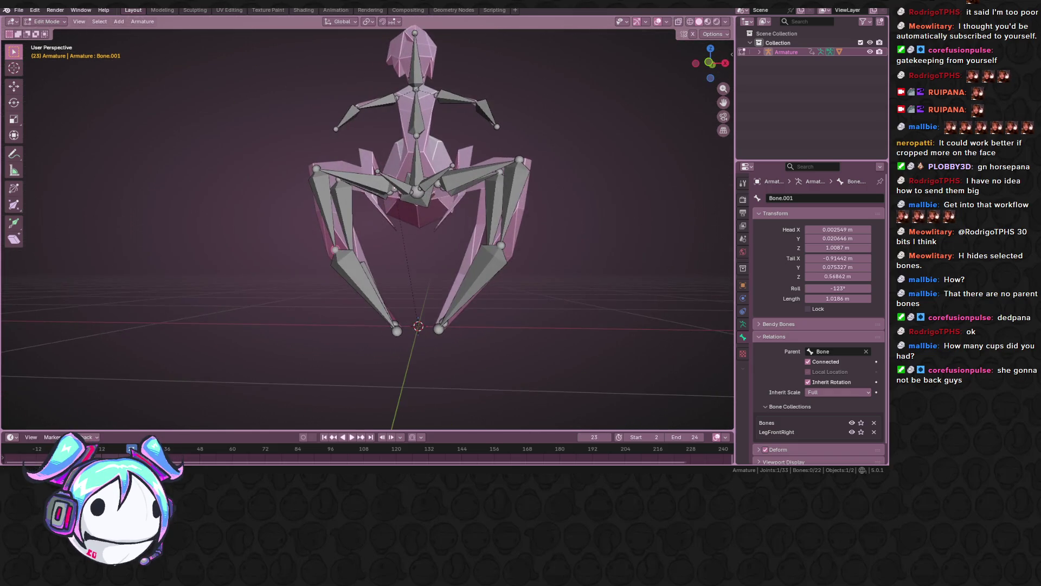
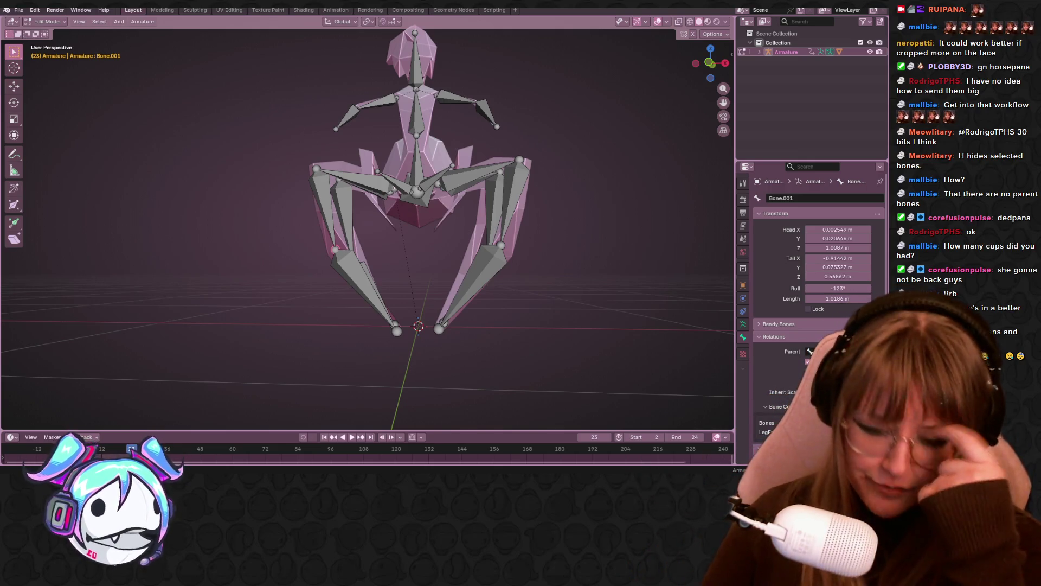
# Step: Orbit and zoom around the armature to view the whole rig from the front
pyautogui.moveTo(464, 134)
pyautogui.mouseDown(button='middle')
pyautogui.moveTo(555, 211)
pyautogui.moveTo(507, 216)
pyautogui.moveTo(526, 253)
pyautogui.moveTo(465, 250)
pyautogui.moveTo(483, 216)
pyautogui.moveTo(456, 161)
pyautogui.moveTo(443, 321)
pyautogui.mouseUp(button='middle')
pyautogui.scroll(5, 533, 212)
pyautogui.moveTo(443, 320); pyautogui.dragTo(456, 358)
pyautogui.moveTo(457, 358)
pyautogui.mouseDown(button='middle')
pyautogui.moveTo(467, 266)
pyautogui.moveTo(472, 314)
pyautogui.moveTo(467, 270)
pyautogui.moveTo(384, 103)
pyautogui.moveTo(434, 108)
pyautogui.moveTo(551, 151)
pyautogui.moveTo(574, 213)
pyautogui.mouseUp(button='middle')
pyautogui.click(398, 96)
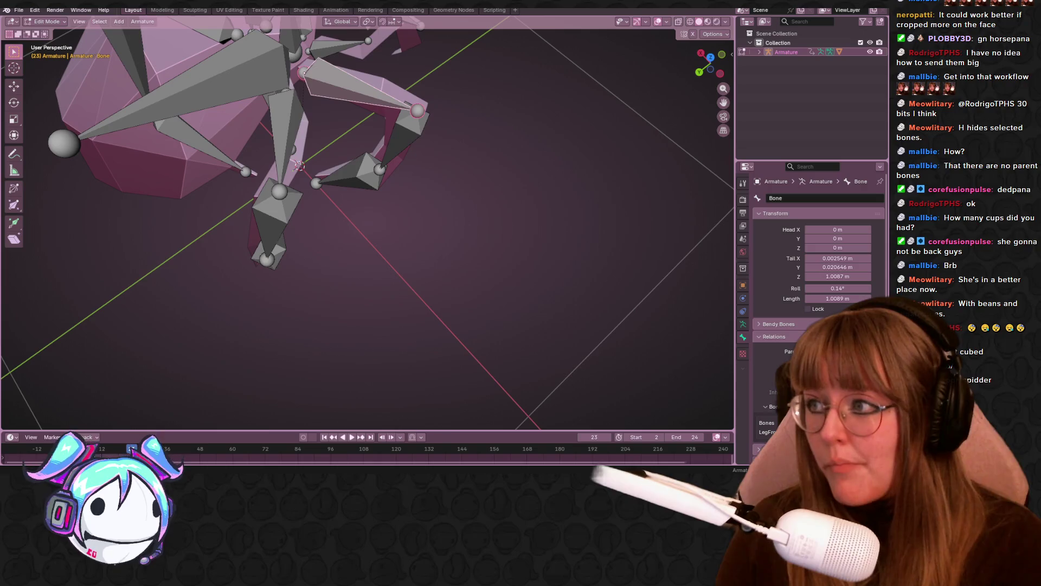
pyautogui.scroll(-5, 577, 163)
pyautogui.moveTo(576, 163)
pyautogui.mouseDown(button='middle')
pyautogui.moveTo(509, 79)
pyautogui.moveTo(429, 64)
pyautogui.moveTo(494, 119)
pyautogui.moveTo(542, 135)
pyautogui.moveTo(470, 211)
pyautogui.moveTo(412, 218)
pyautogui.moveTo(400, 172)
pyautogui.mouseUp(button='middle')
# Step: Parent a right-side leg bone to spine bone Bone.007 with Keep Offset
pyautogui.click(412, 219)
pyautogui.click(405, 197)
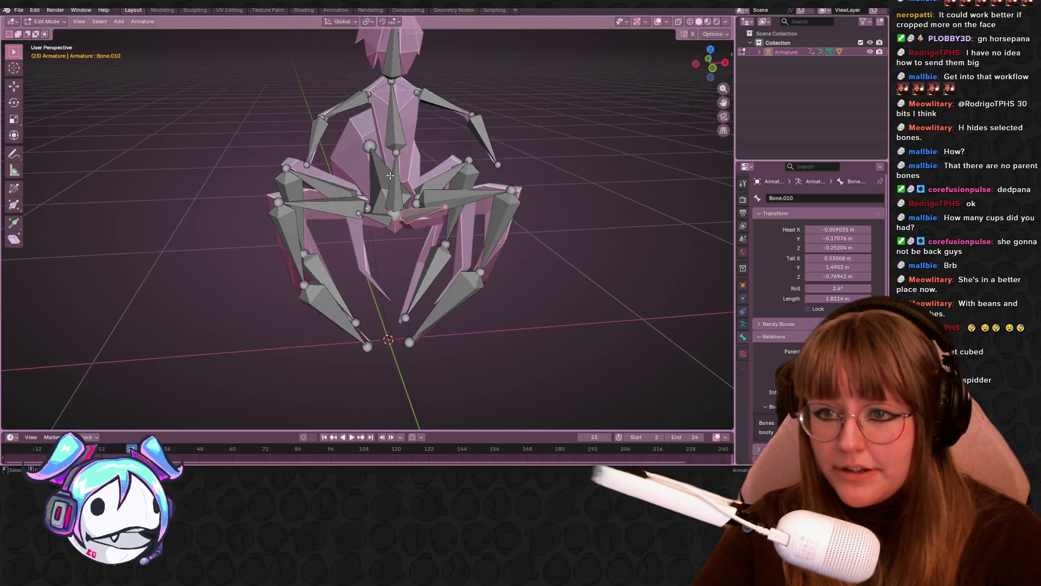
pyautogui.click(400, 173)
pyautogui.click(418, 213)
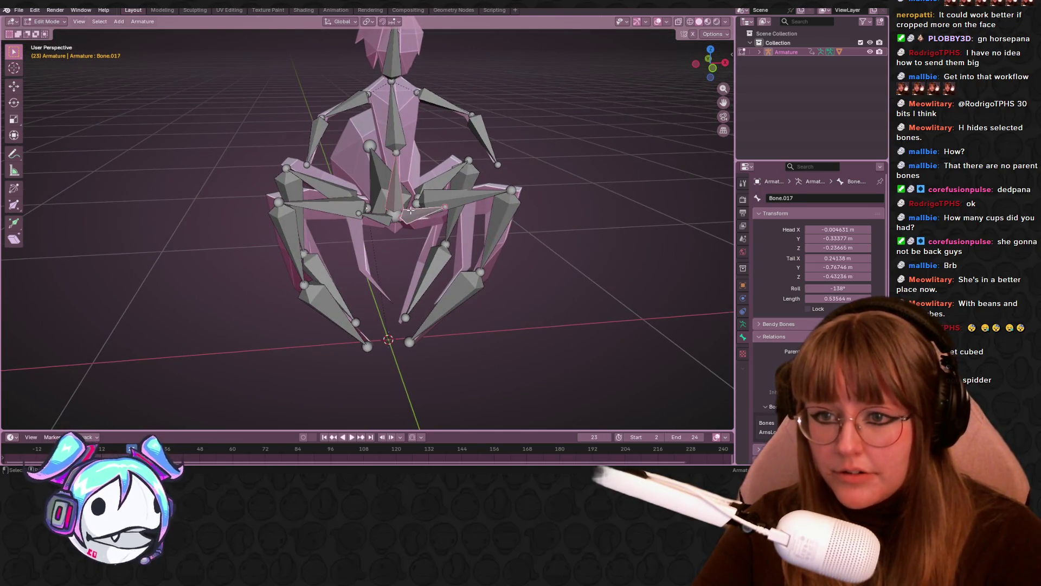
pyautogui.keyDown('shift'); pyautogui.click(398, 167); pyautogui.keyUp('shift')
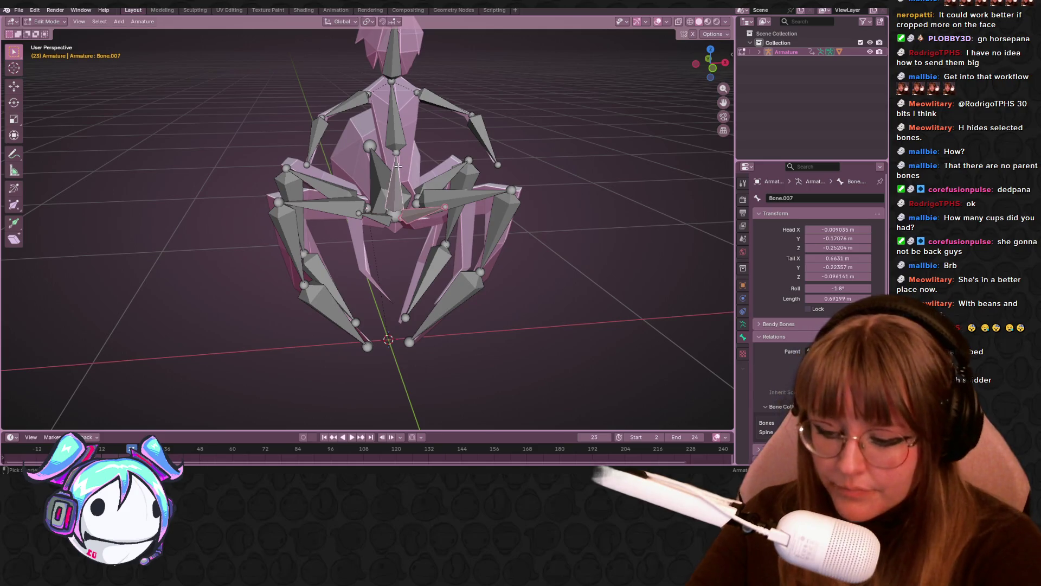
pyautogui.hotkey('ctrl', 'p')
pyautogui.click(399, 166)
# Step: Parent leg bone Bone.006 to Bone.007, keeping its offset
pyautogui.moveTo(399, 166); pyautogui.dragTo(398, 181, button='middle')
pyautogui.click(398, 180)
pyautogui.keyDown('shift'); pyautogui.click(397, 180); pyautogui.keyUp('shift')
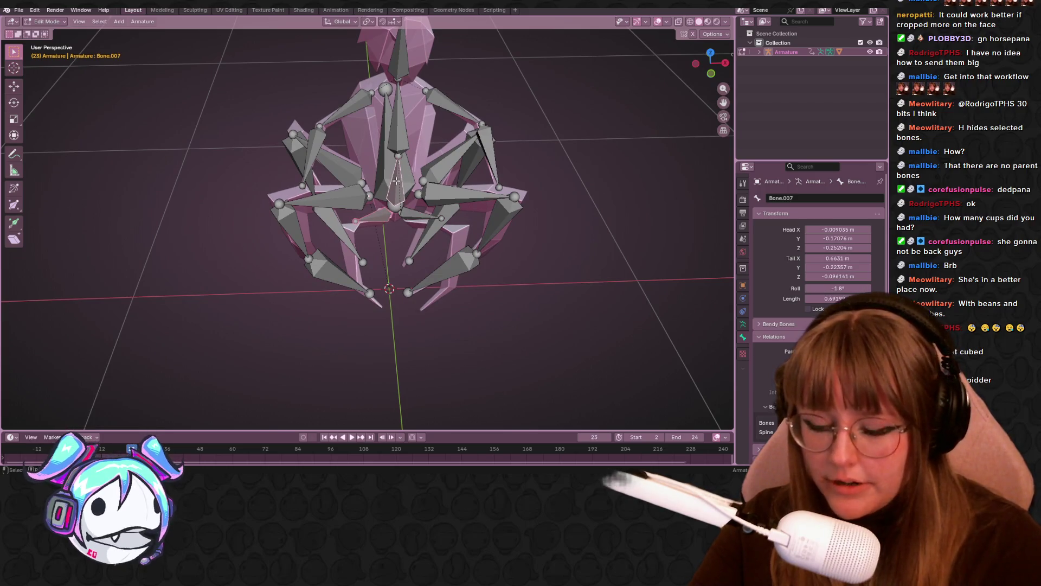
pyautogui.hotkey('ctrl', 'p')
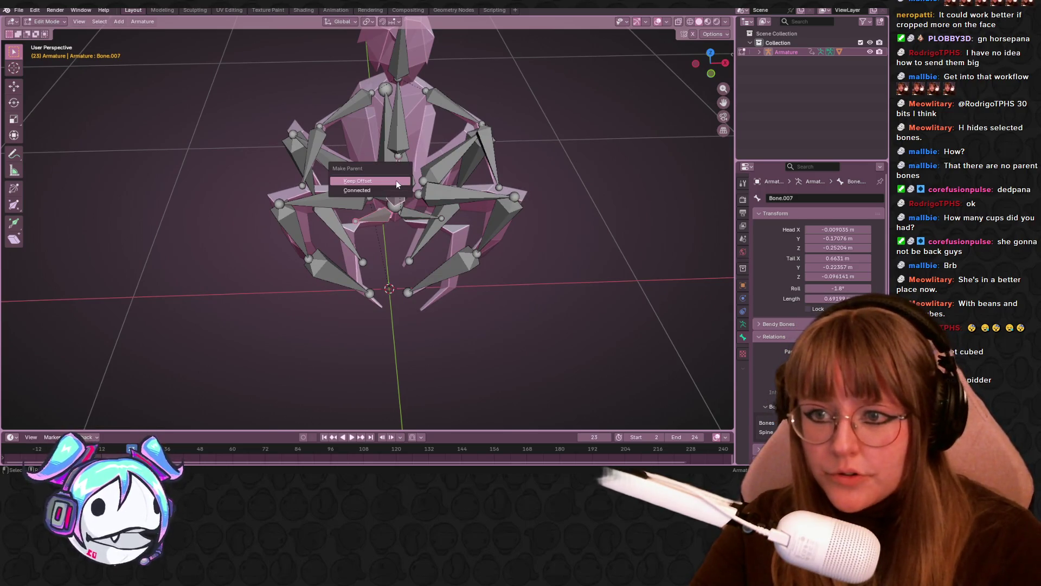
pyautogui.click(397, 181)
# Step: Parent the next leg bone and the left leg bone 'Bone' to Bone.007 with Keep Offset
pyautogui.moveTo(396, 181); pyautogui.dragTo(424, 186, button='middle')
pyautogui.click(425, 186)
pyautogui.keyDown('shift'); pyautogui.click(394, 179); pyautogui.keyUp('shift')
pyautogui.hotkey('ctrl', 'p')
pyautogui.click(378, 163)
pyautogui.click(342, 202)
pyautogui.keyDown('shift'); pyautogui.click(396, 187); pyautogui.keyUp('shift')
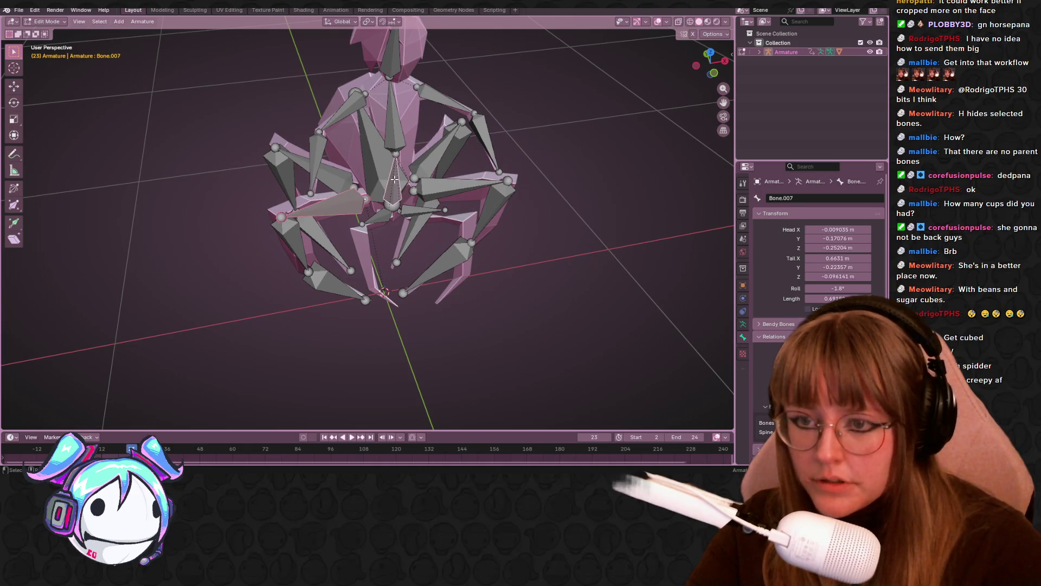
pyautogui.hotkey('ctrl', 'p')
pyautogui.click(395, 179)
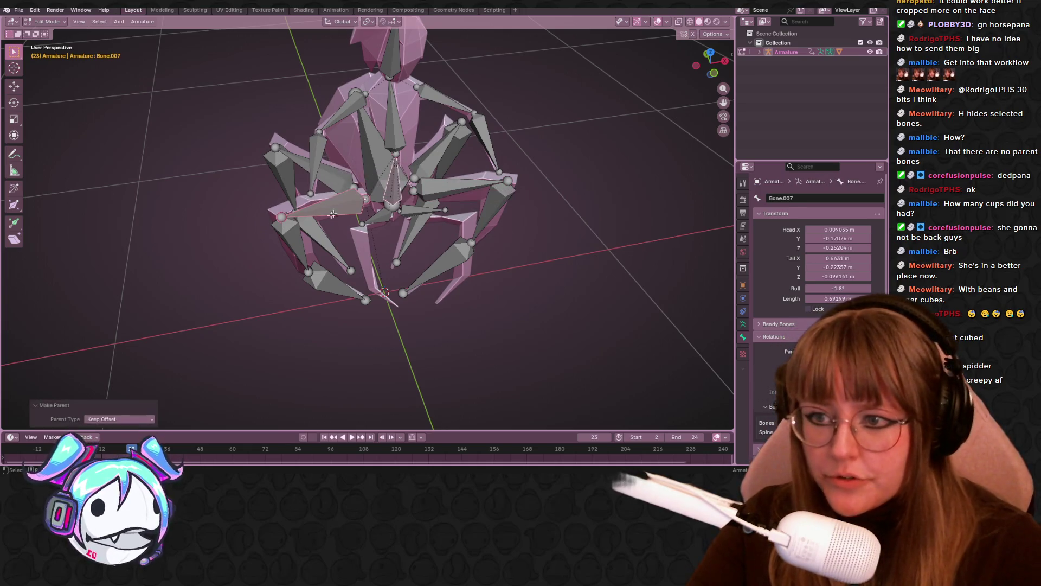
# Step: Undo an accidental bone nudge and orbit to view the rig from above
pyautogui.moveTo(298, 267); pyautogui.dragTo(302, 271)
pyautogui.hotkey('ctrl', 'z')
pyautogui.moveTo(302, 271)
pyautogui.mouseDown(button='middle')
pyautogui.moveTo(395, 239)
pyautogui.moveTo(409, 209)
pyautogui.mouseUp(button='middle')
pyautogui.moveTo(381, 175); pyautogui.dragTo(483, 204, button='middle')
pyautogui.moveTo(511, 160); pyautogui.dragTo(391, 216, button='middle')
# Step: Parent Bone.010, the lower-left leg and Bone.003 to Bone.007 with Keep Offset
pyautogui.click(358, 224)
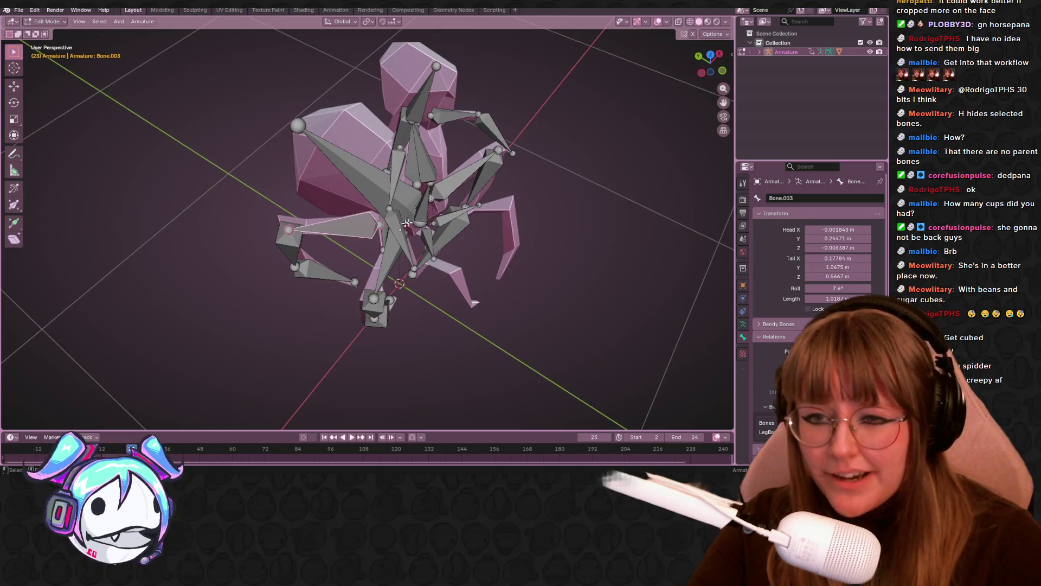
pyautogui.click(418, 220)
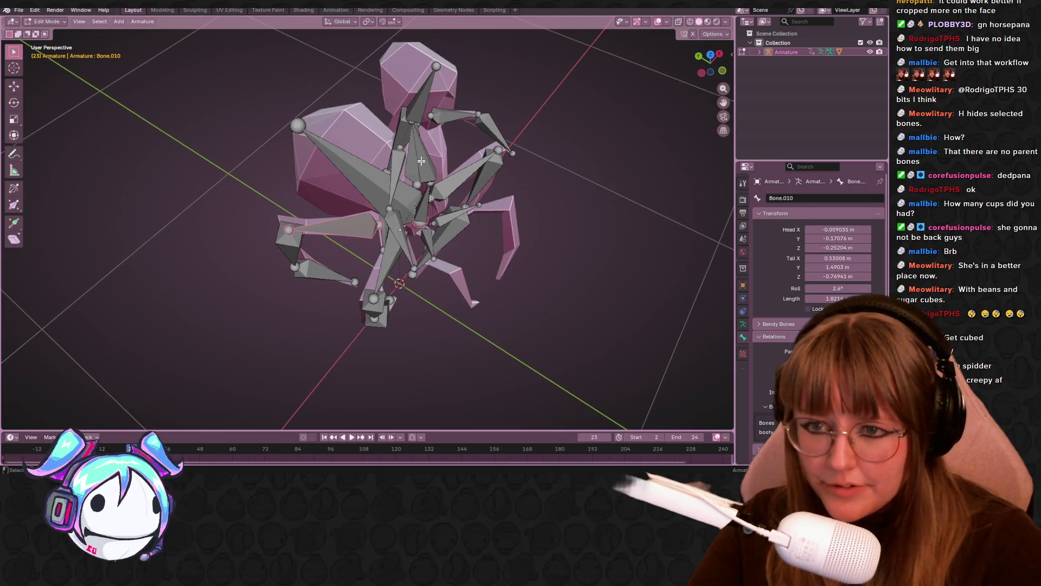
pyautogui.click(417, 195)
pyautogui.keyDown('shift'); pyautogui.click(428, 191); pyautogui.keyUp('shift')
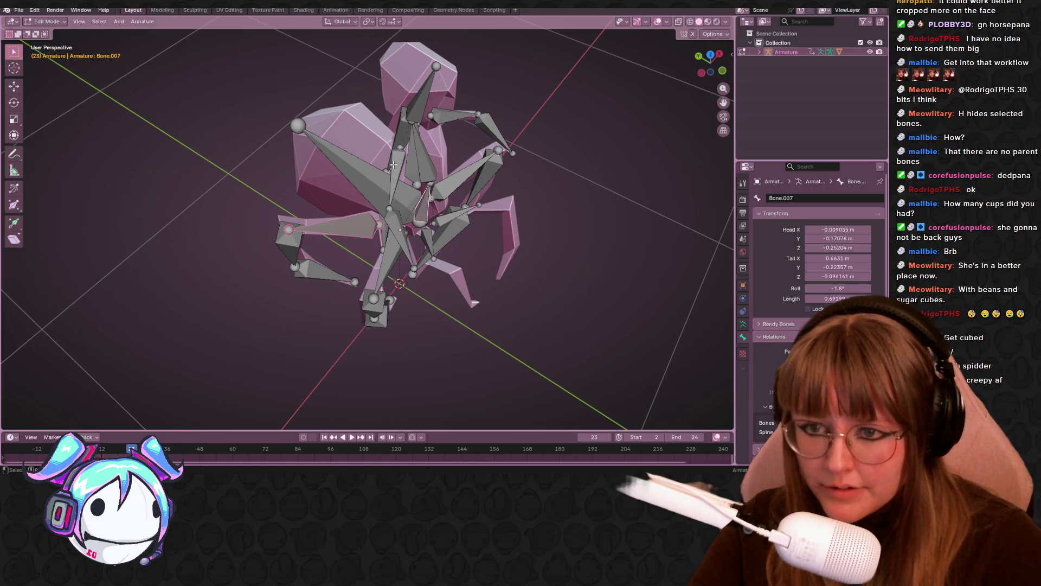
pyautogui.hotkey('ctrl', 'p')
pyautogui.click(393, 164)
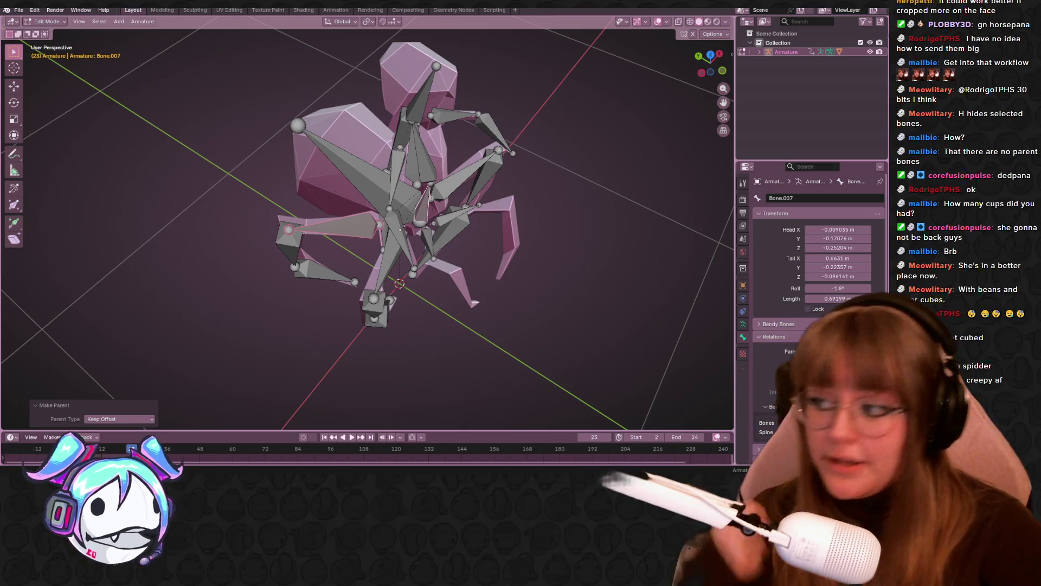
pyautogui.moveTo(639, 232)
pyautogui.mouseDown(button='middle')
pyautogui.moveTo(554, 108)
pyautogui.moveTo(235, 146)
pyautogui.mouseUp(button='middle')
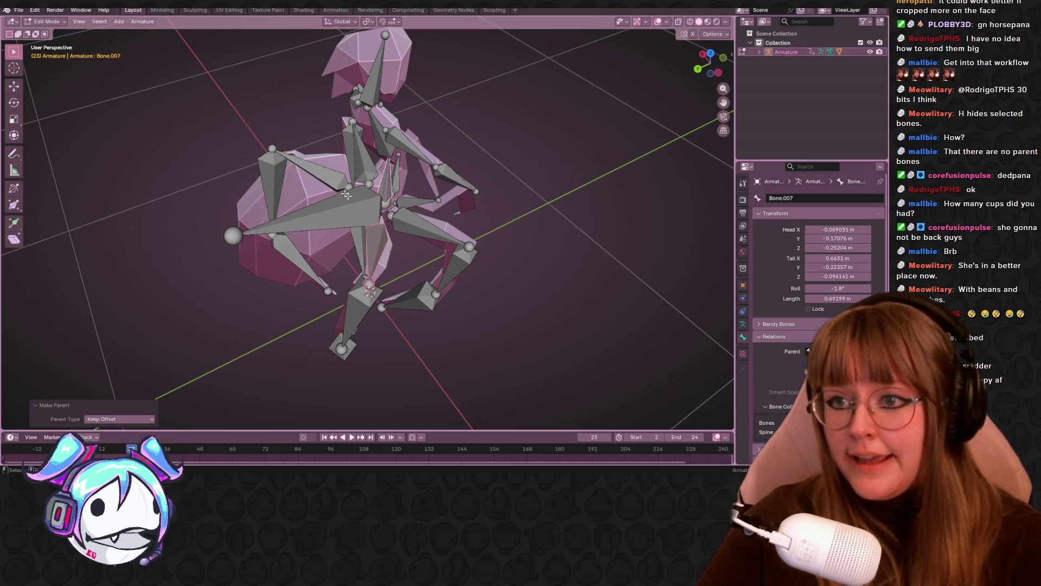
pyautogui.moveTo(328, 172)
pyautogui.mouseDown(button='middle')
pyautogui.moveTo(532, 195)
pyautogui.moveTo(523, 233)
pyautogui.mouseUp(button='middle')
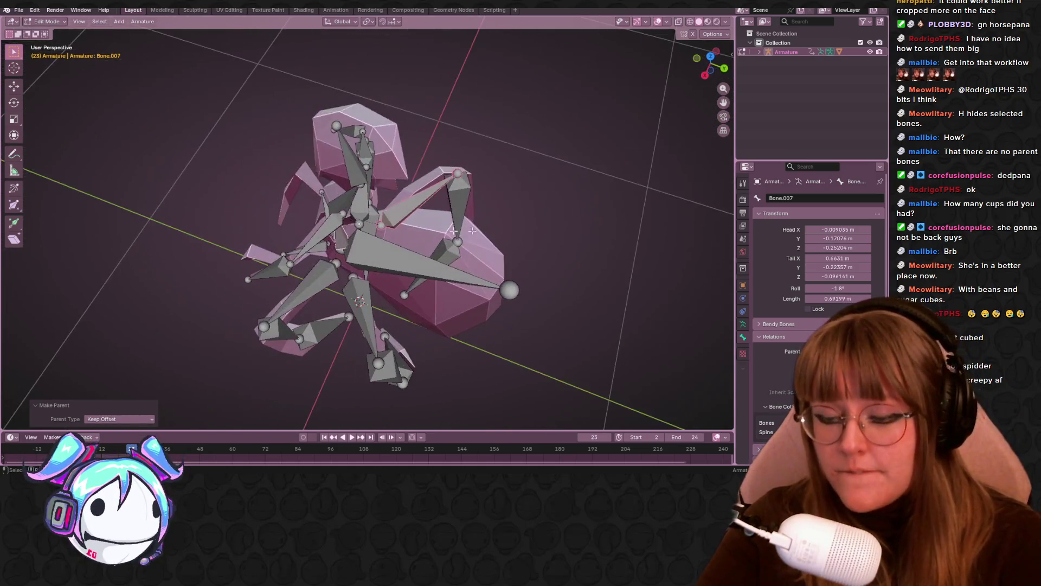
# Step: Parent leg bones Bone.013, Bone.014 and Bone.010 to Bone.007 with Keep Offset
pyautogui.click(352, 318)
pyautogui.moveTo(376, 317); pyautogui.dragTo(393, 253, button='middle')
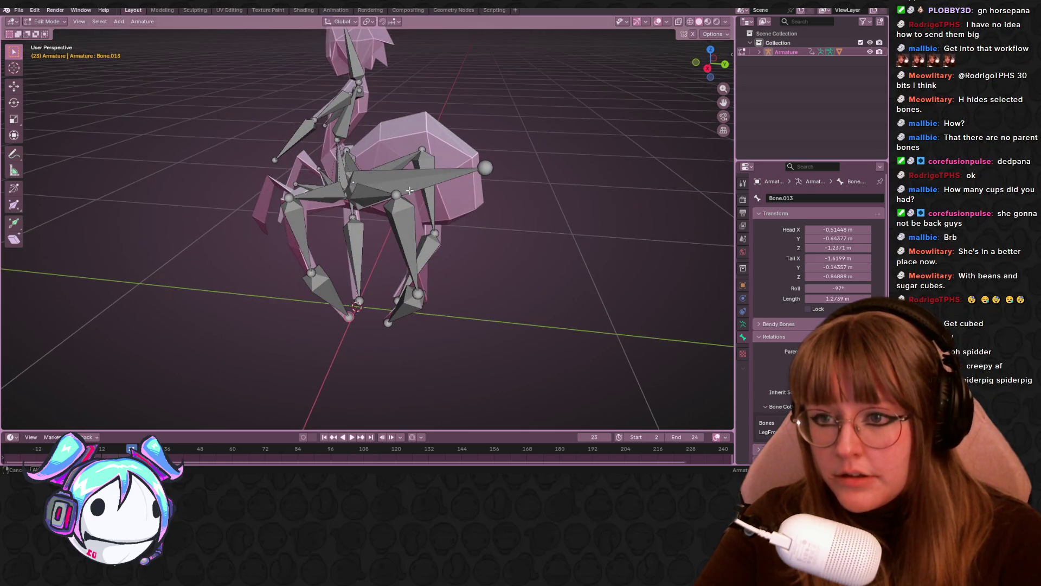
pyautogui.moveTo(410, 186); pyautogui.dragTo(349, 244, button='middle')
pyautogui.click(349, 244)
pyautogui.click(364, 279)
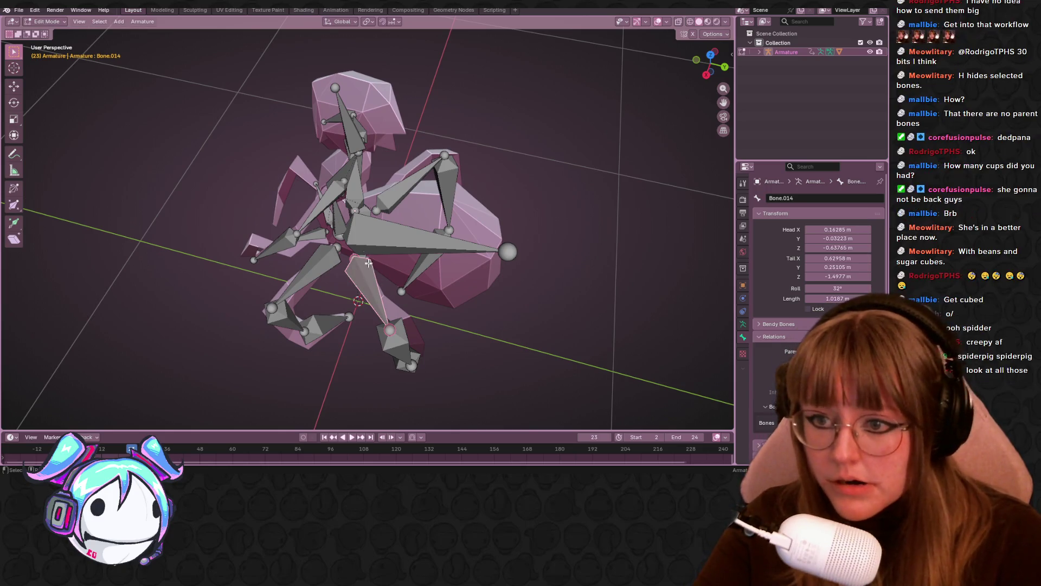
pyautogui.click(339, 206)
pyautogui.hotkey('ctrl', 'p')
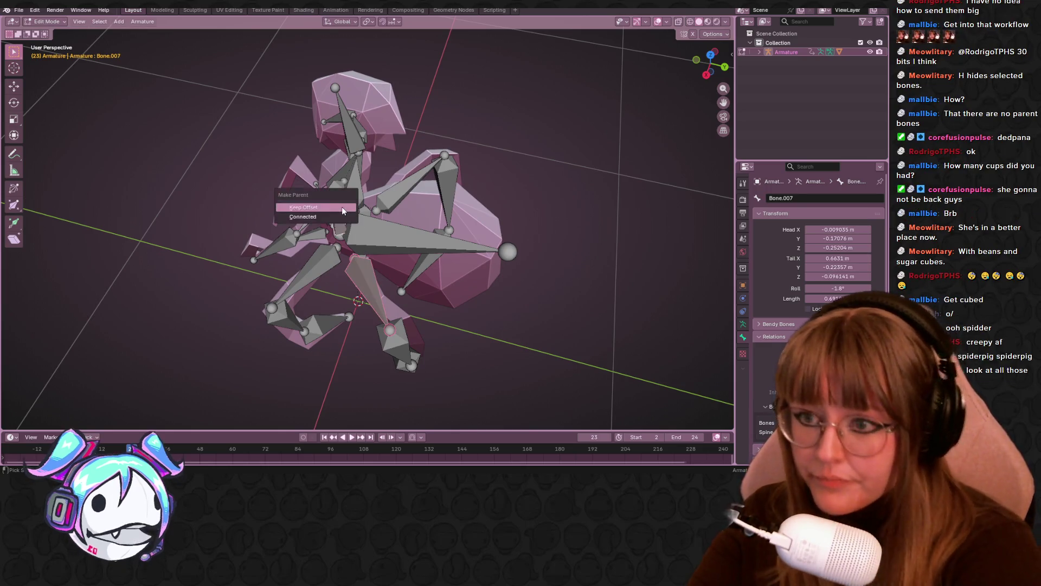
pyautogui.click(341, 206)
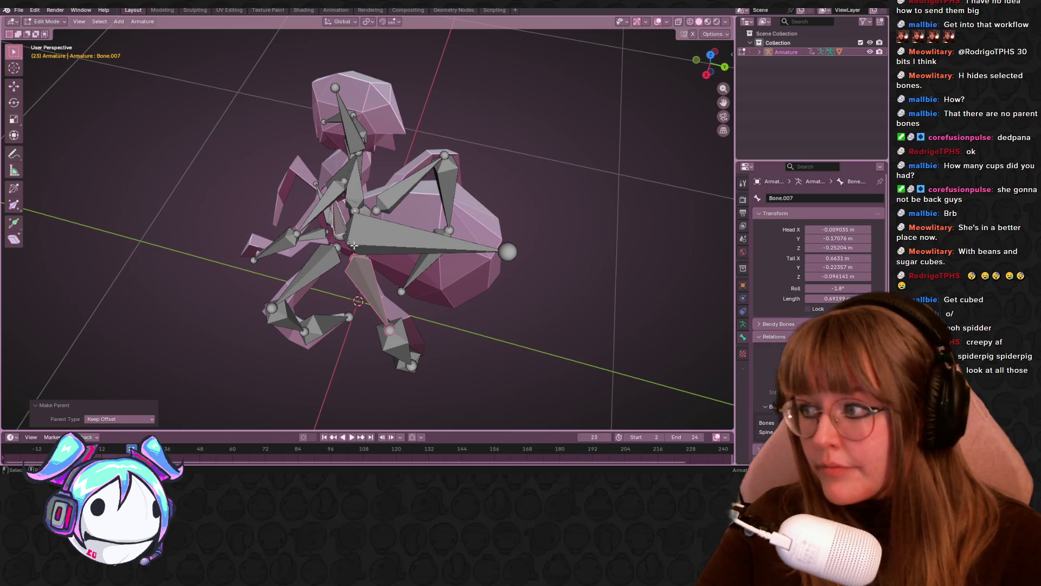
# Step: Parent leg bone Bone.011 to Bone.007, keeping its offset
pyautogui.moveTo(372, 257)
pyautogui.mouseDown(button='middle')
pyautogui.moveTo(361, 250)
pyautogui.moveTo(403, 259)
pyautogui.moveTo(377, 274)
pyautogui.mouseUp(button='middle')
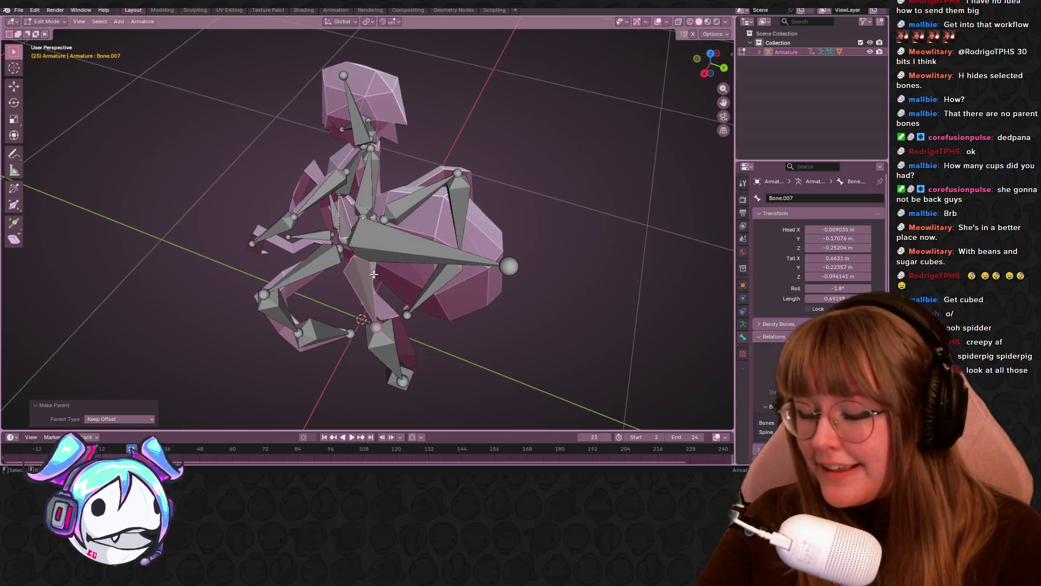
pyautogui.click(313, 265)
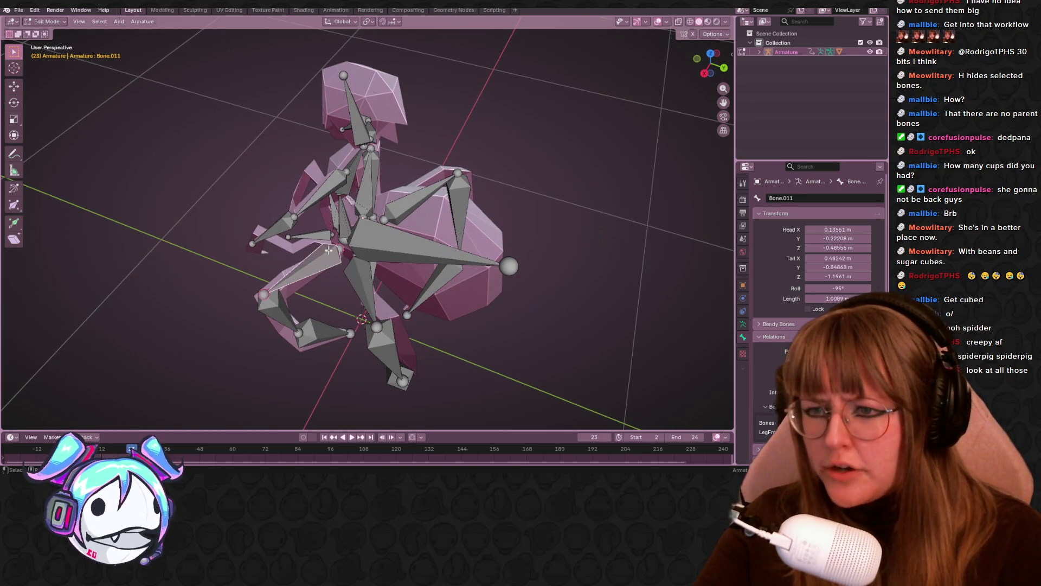
pyautogui.keyDown('shift'); pyautogui.click(345, 216); pyautogui.keyUp('shift')
pyautogui.hotkey('ctrl', 'p')
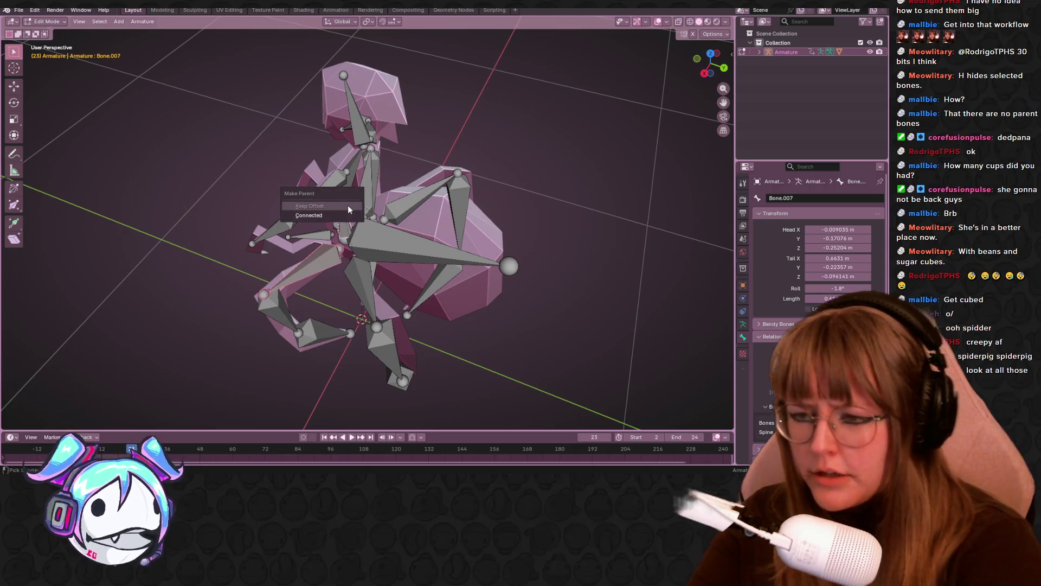
pyautogui.click(349, 207)
# Step: Orbit the rig and select Bone.010 and Bone.011 to check their parenting
pyautogui.moveTo(380, 228)
pyautogui.mouseDown(button='middle')
pyautogui.moveTo(484, 216)
pyautogui.moveTo(437, 237)
pyautogui.moveTo(463, 265)
pyautogui.moveTo(477, 255)
pyautogui.moveTo(497, 295)
pyautogui.moveTo(554, 332)
pyautogui.moveTo(477, 260)
pyautogui.mouseUp(button='middle')
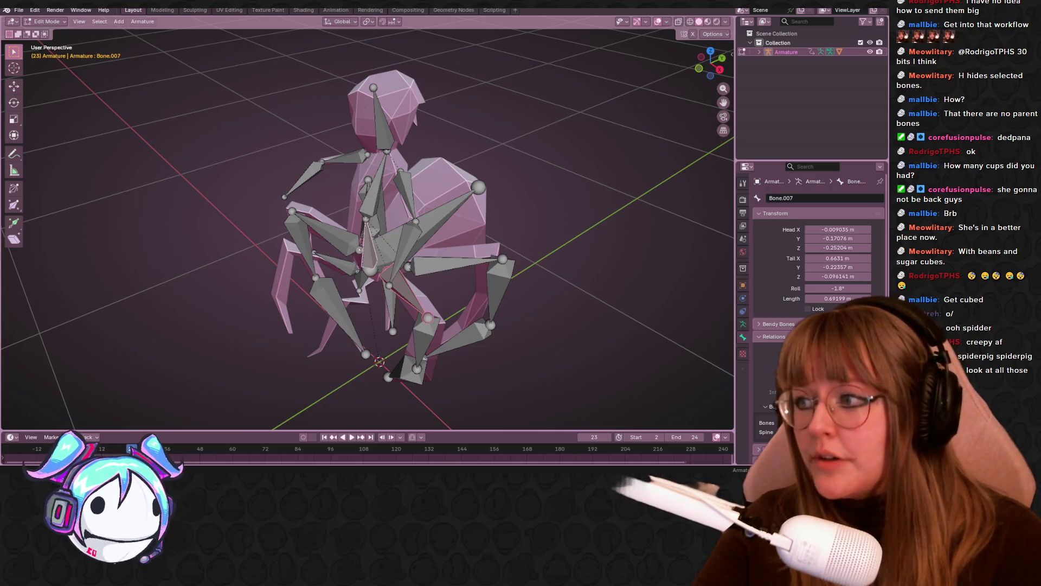
pyautogui.moveTo(557, 215)
pyautogui.mouseDown(button='middle')
pyautogui.moveTo(530, 230)
pyautogui.moveTo(314, 175)
pyautogui.moveTo(77, 175)
pyautogui.moveTo(689, 183)
pyautogui.moveTo(335, 177)
pyautogui.moveTo(260, 195)
pyautogui.moveTo(306, 328)
pyautogui.mouseUp(button='middle')
pyautogui.click(329, 302)
pyautogui.moveTo(446, 298); pyautogui.dragTo(332, 258, button='middle')
pyautogui.click(330, 256)
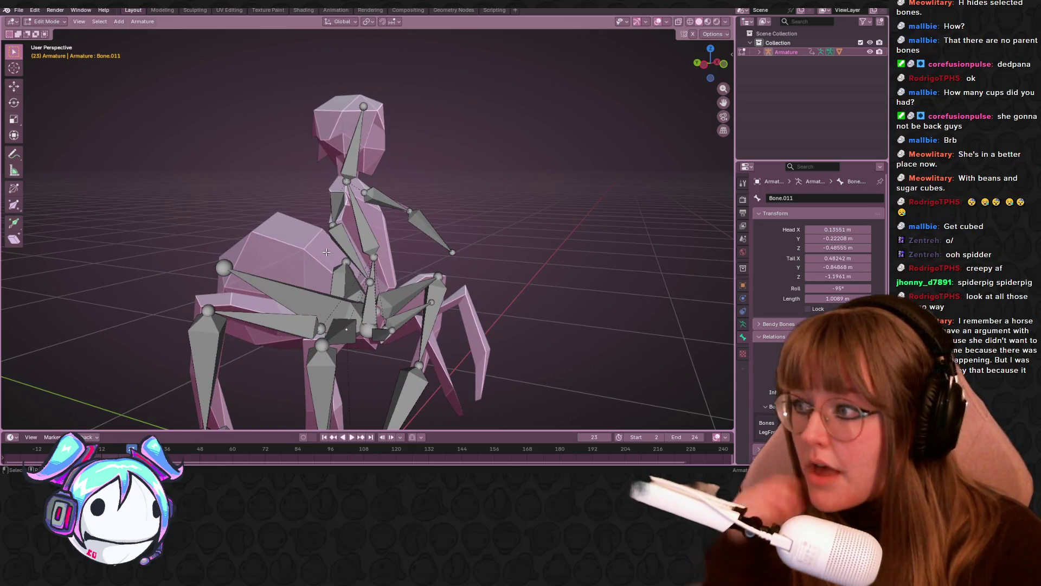